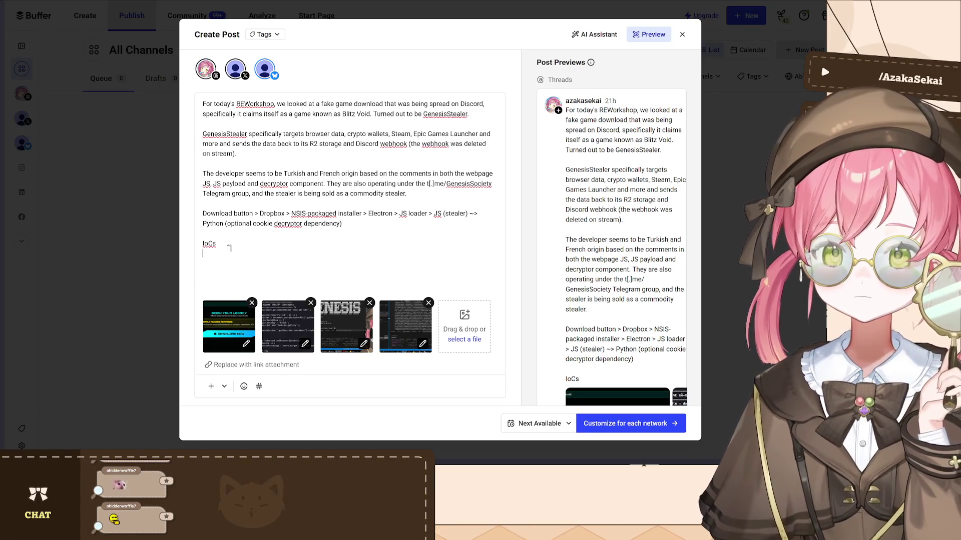
# Paste the IoC hashes and domains under the IoCs heading.
pyautogui.hotkey('ctrl', 'v')
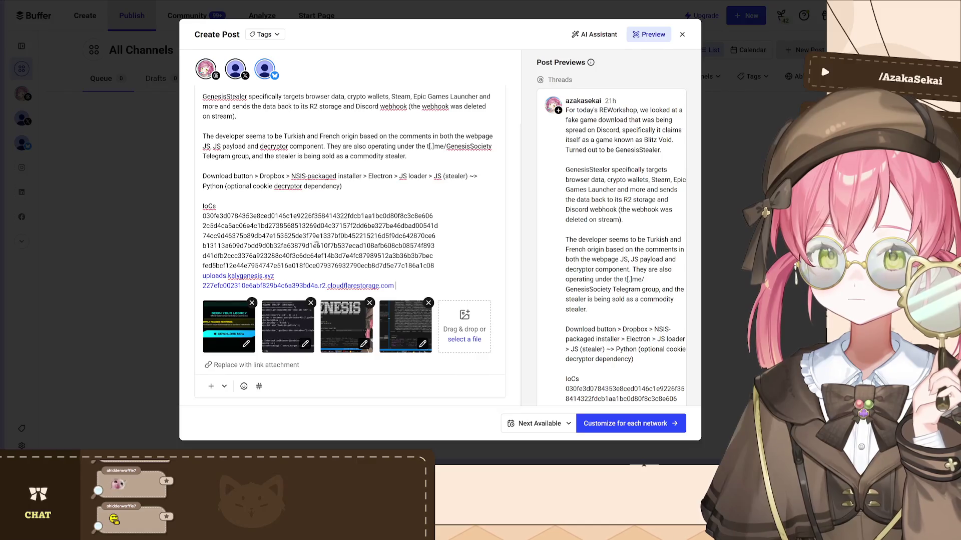
# Try wrapping the dot before r2 in the storage domain in brackets, then undo it.
pyautogui.click(319, 286)
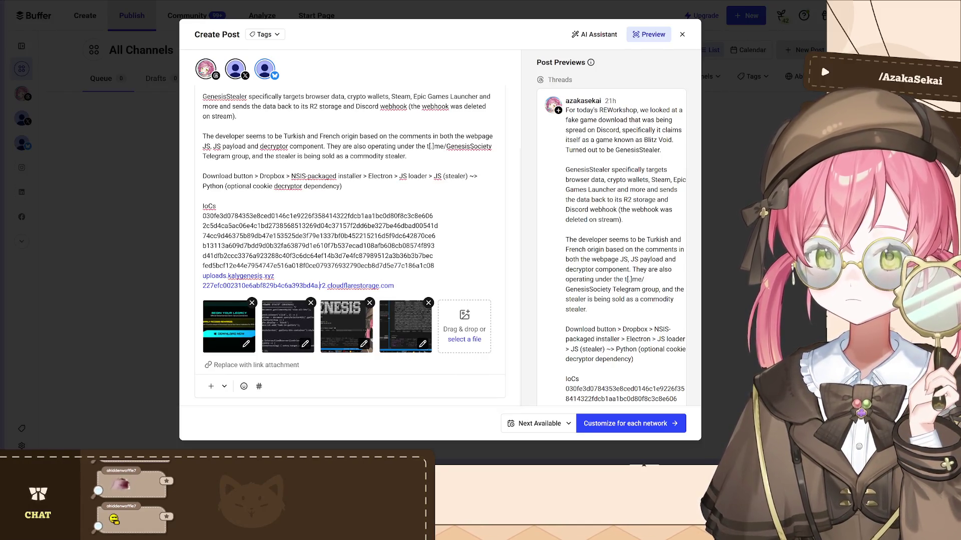
pyautogui.write(']')
pyautogui.press('Left')
pyautogui.press('Left')
pyautogui.write('[')
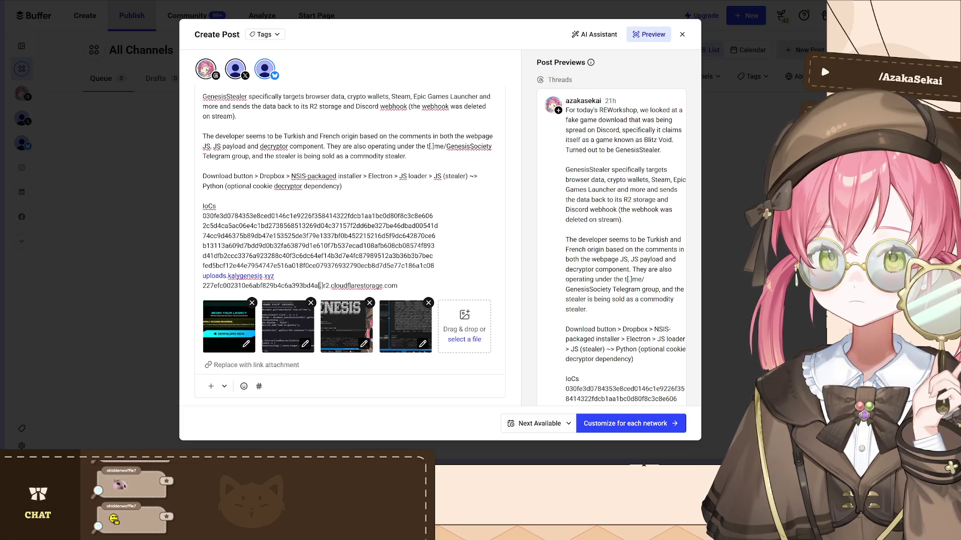
pyautogui.hotkey('ctrl', 'z')
pyautogui.hotkey('ctrl', 'z')
pyautogui.hotkey('ctrl', 'z')
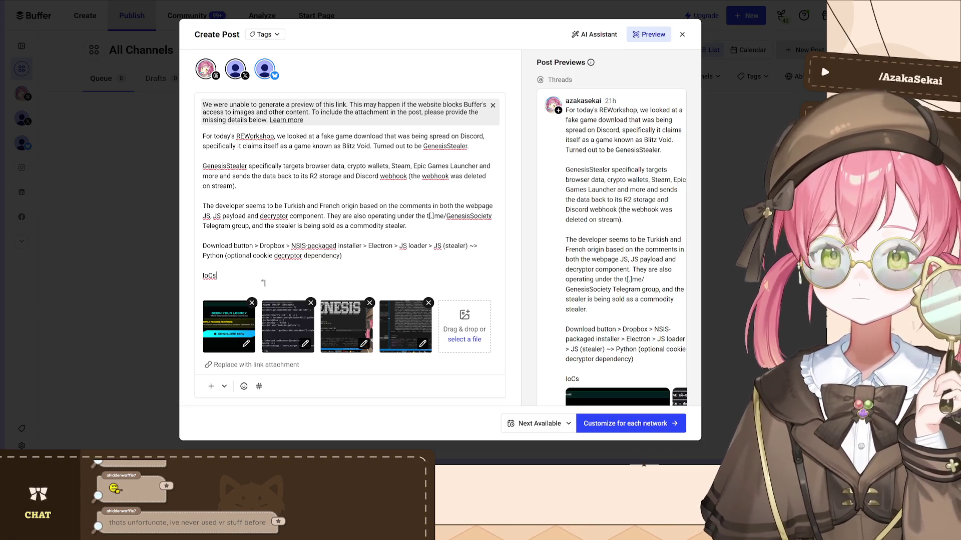
# Paste the defanged IoC list and move the BEGIN YOUR LEGACY screenshot to third place.
pyautogui.hotkey('ctrl', 'v')
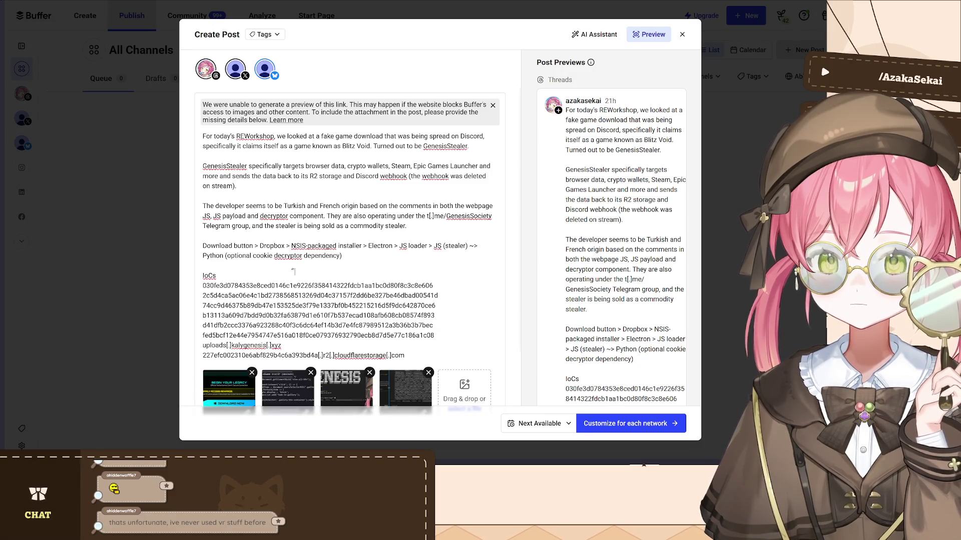
pyautogui.hotkey('ctrl', 'v')
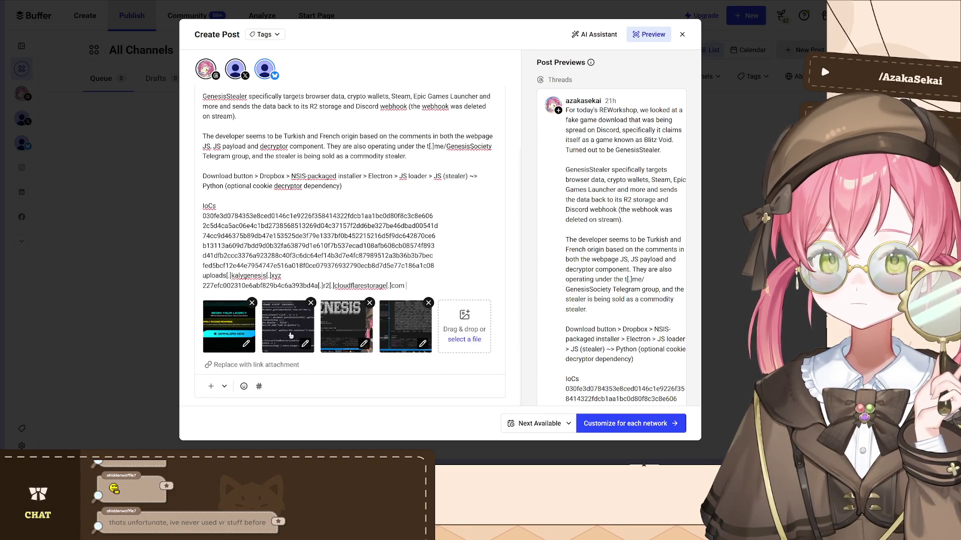
pyautogui.moveTo(233, 332); pyautogui.dragTo(367, 331)
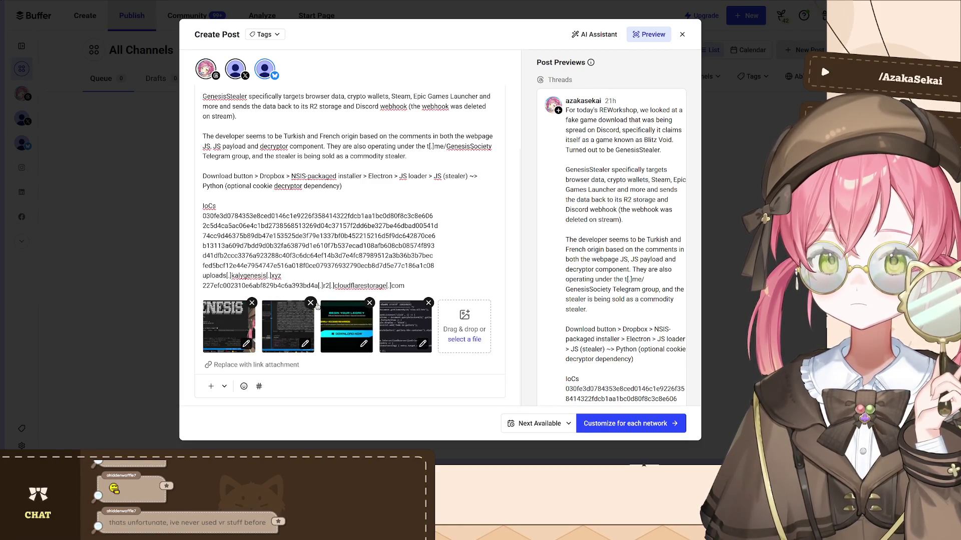
# Select the t[.]me/GenesisSociety link text in the post paragraph.
pyautogui.click(340, 246)
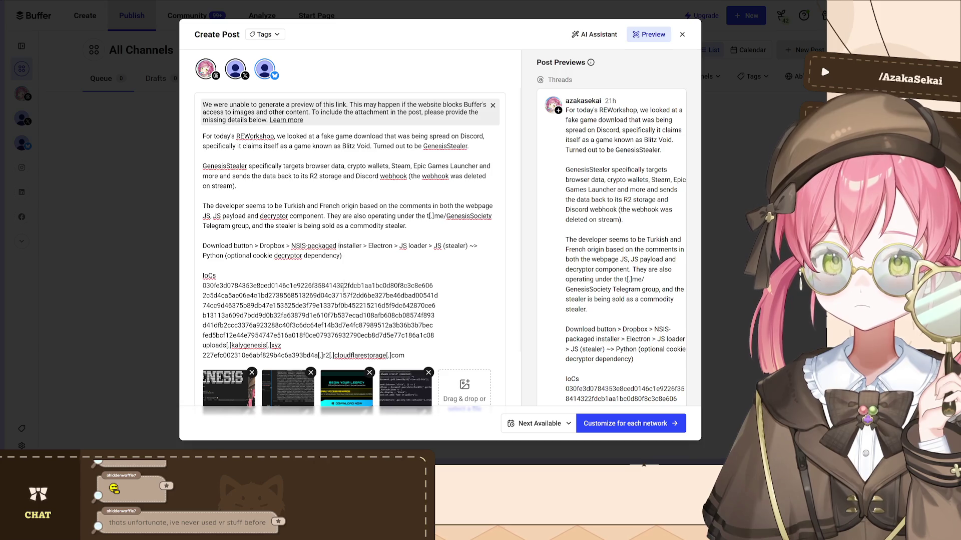
pyautogui.scroll(-3, 342, 293)
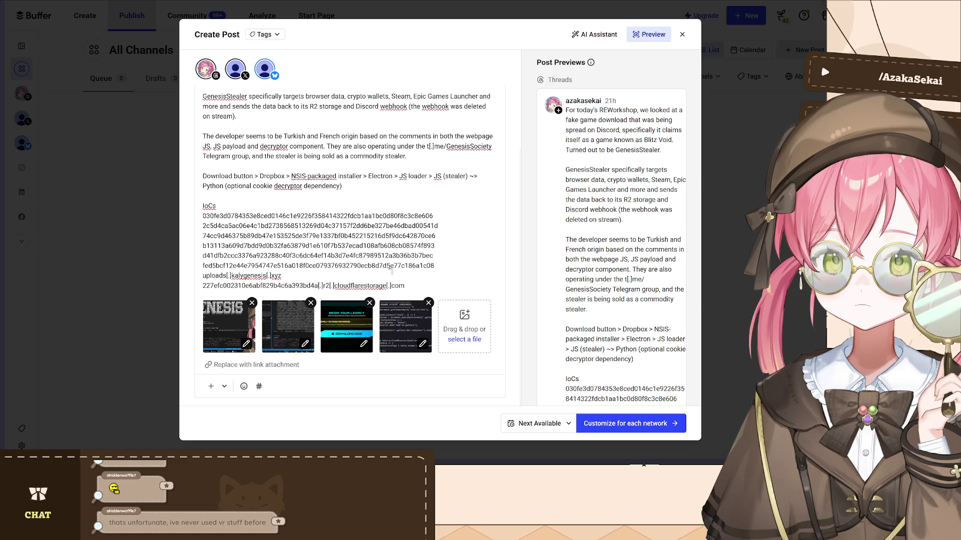
pyautogui.scroll(3, 391, 270)
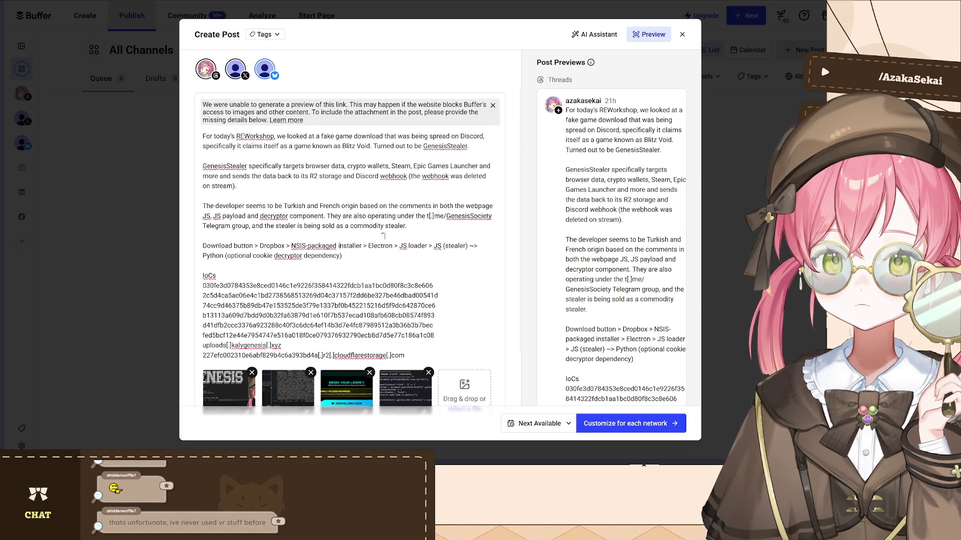
pyautogui.moveTo(427, 215); pyautogui.dragTo(493, 214)
pyautogui.hotkey('ctrl', 'c')
# Add t[.]me/GenesisSociety as a new IoC line below the .com domain.
pyautogui.click(423, 356)
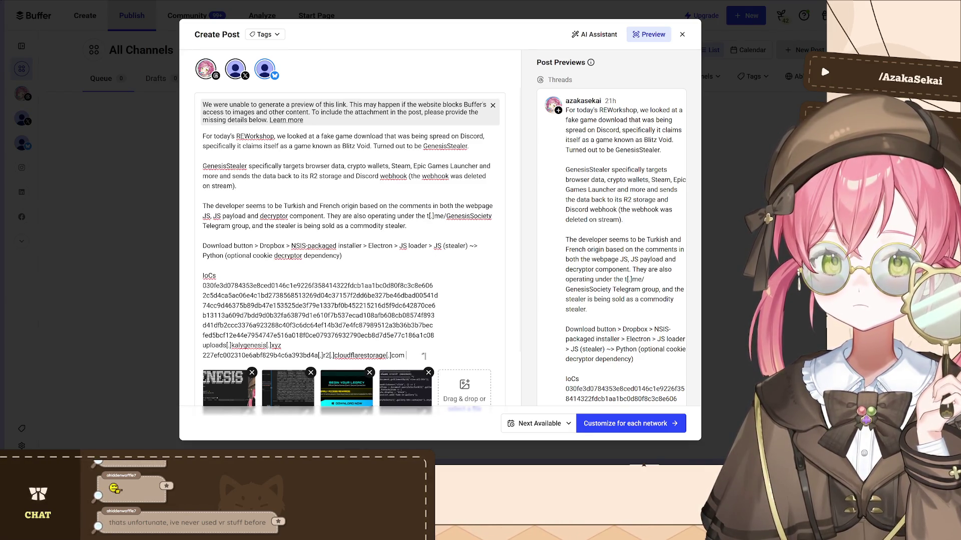
pyautogui.press('Return')
pyautogui.hotkey('ctrl', 'v')
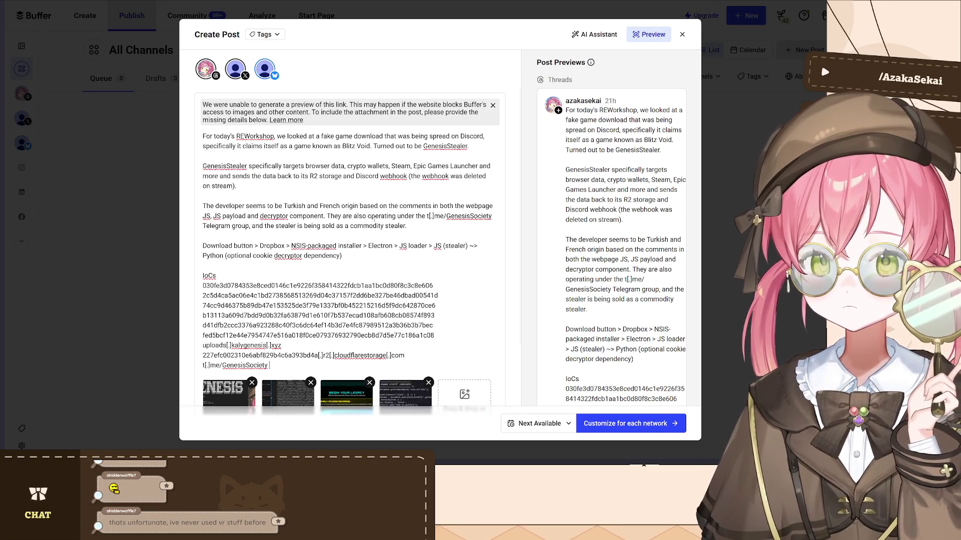
# Replace the paragraph's 't[.]me/GenesisSociety' mention with 'a', so it reads 'under a Telegram group'.
pyautogui.moveTo(202, 221); pyautogui.dragTo(415, 216)
pyautogui.write('a Telegram group, and')
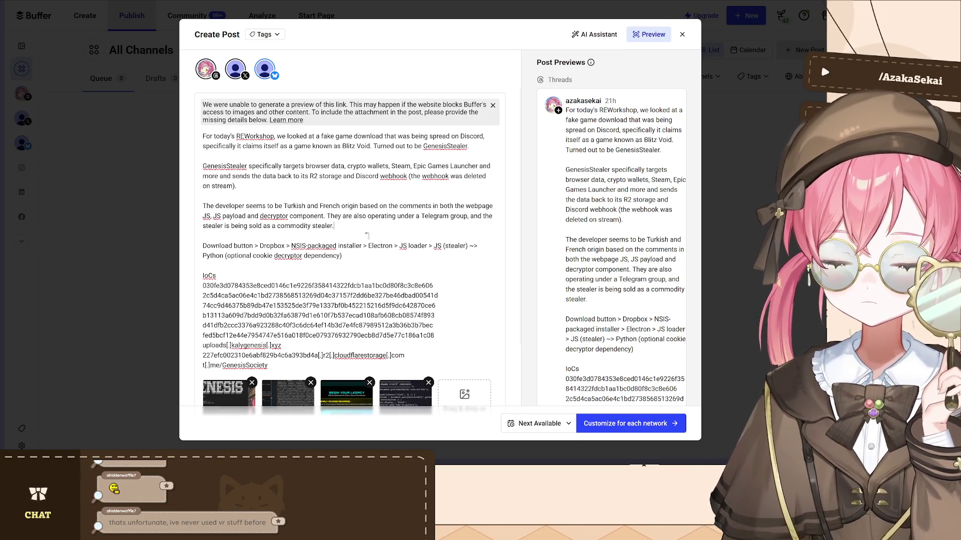
pyautogui.click(366, 235)
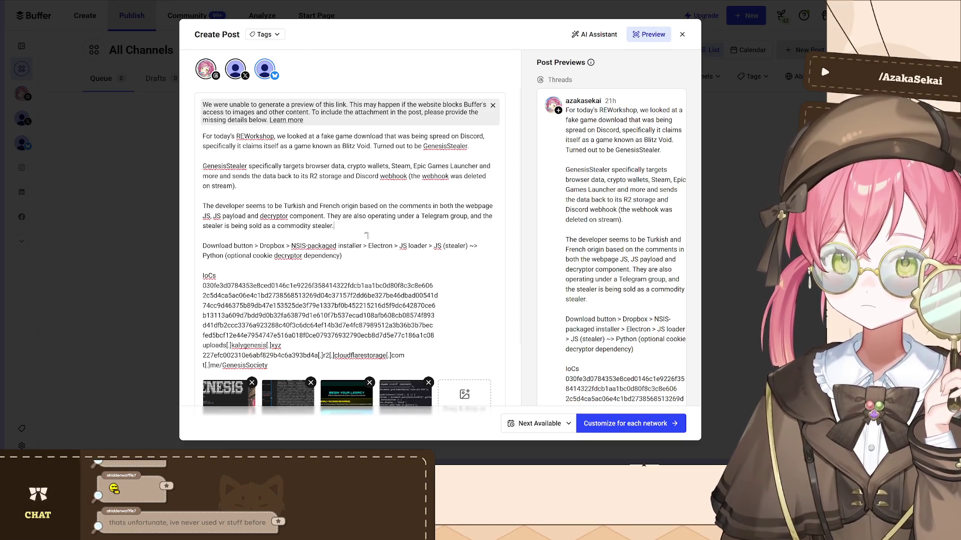
pyautogui.scroll(-2, 335, 274)
pyautogui.scroll(2, 335, 274)
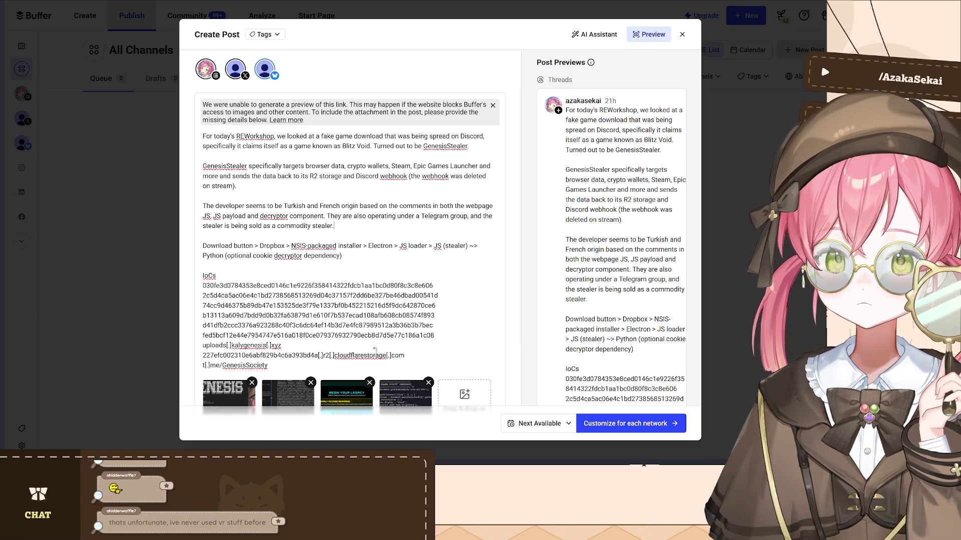
pyautogui.scroll(-2, 365, 250)
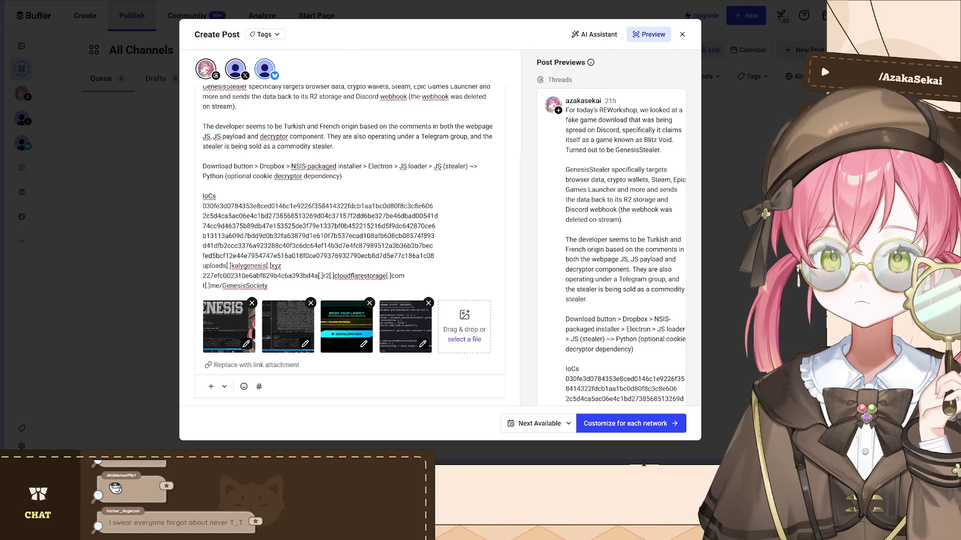
# Move the BEGIN YOUR LEGACY download-page screenshot to the first attachment slot.
pyautogui.moveTo(347, 326); pyautogui.dragTo(215, 329)
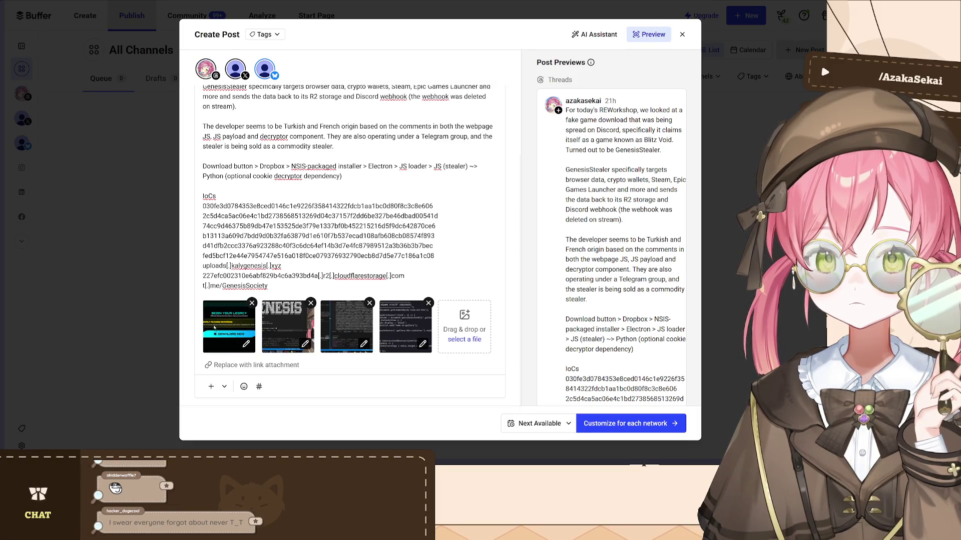
# Move the code screenshot into the second attachment slot.
pyautogui.moveTo(401, 334); pyautogui.dragTo(266, 331)
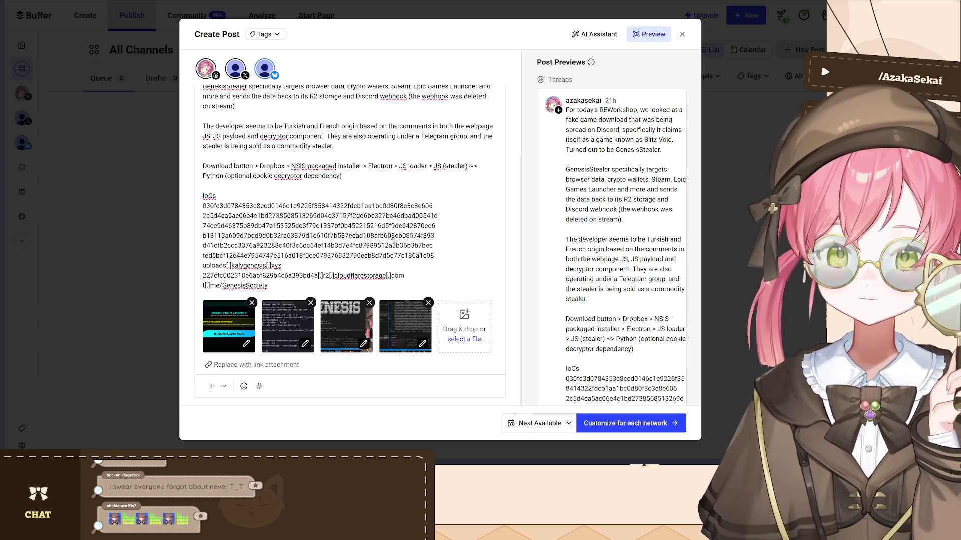
pyautogui.scroll(3, 274, 145)
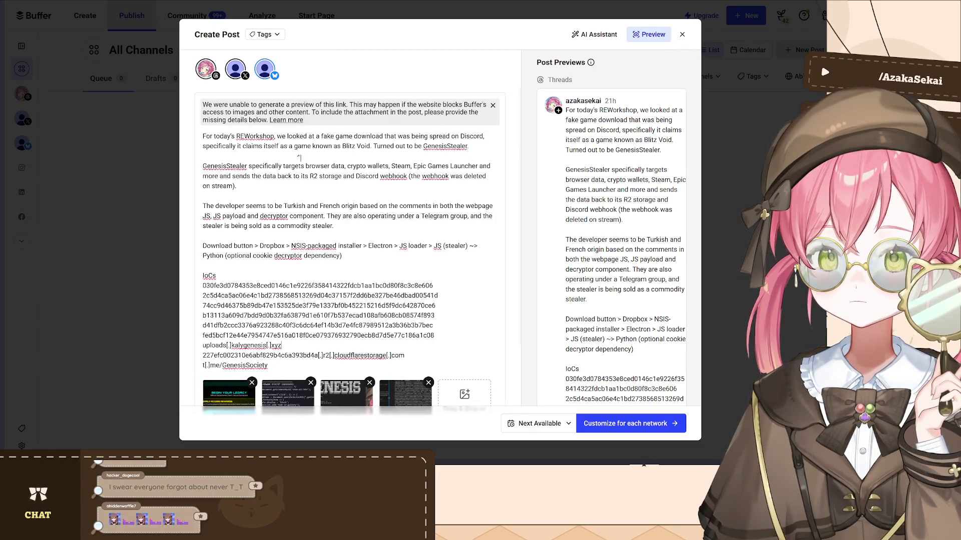
pyautogui.scroll(-3, 355, 240)
# Begin a new sentence about AI-assisted code after the webhook-deleted remark.
pyautogui.scroll(3, 357, 241)
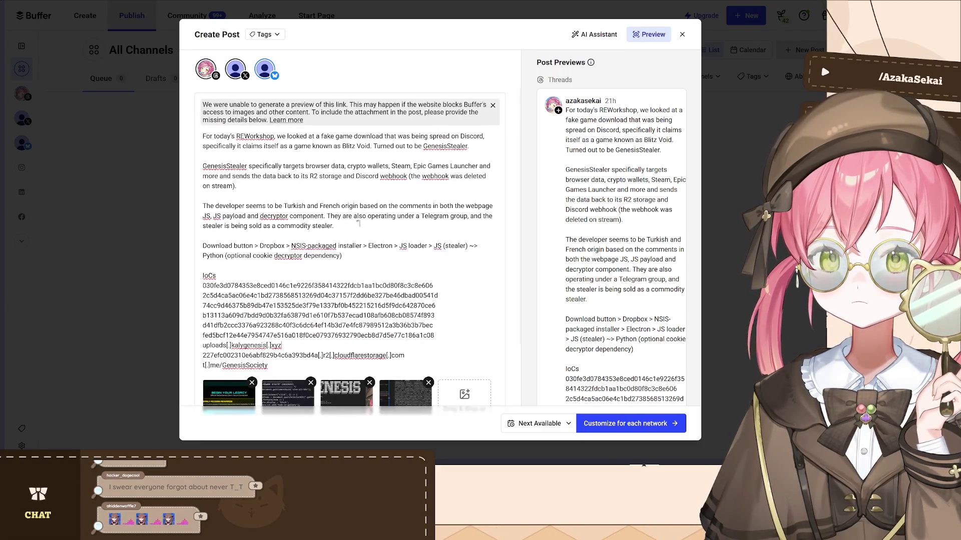
pyautogui.scroll(-1, 366, 219)
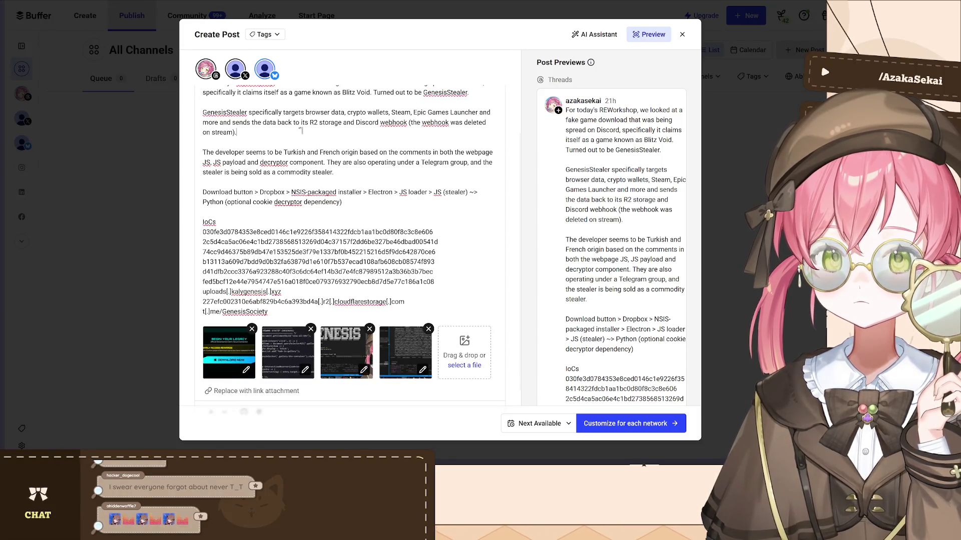
pyautogui.write('It p')
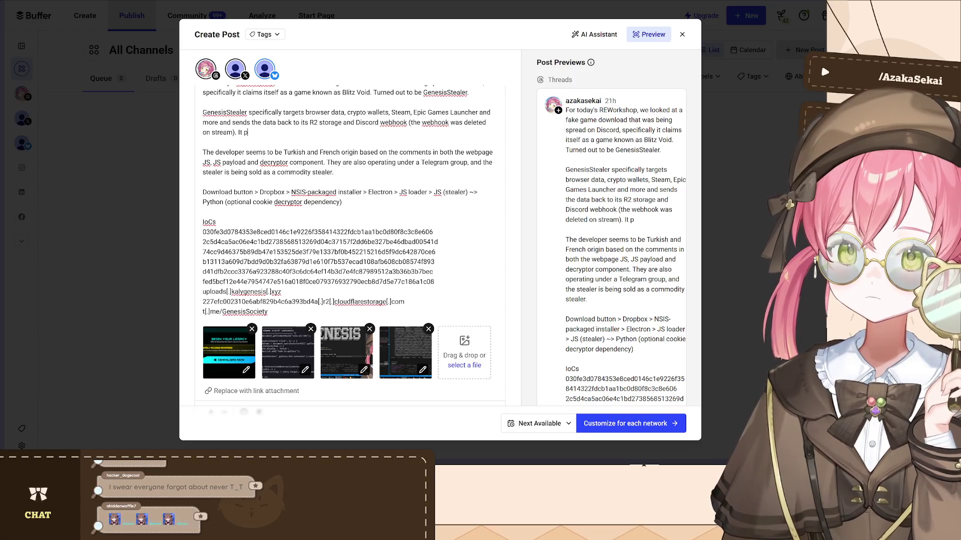
pyautogui.write('*')
pyautogui.write('roobably*')
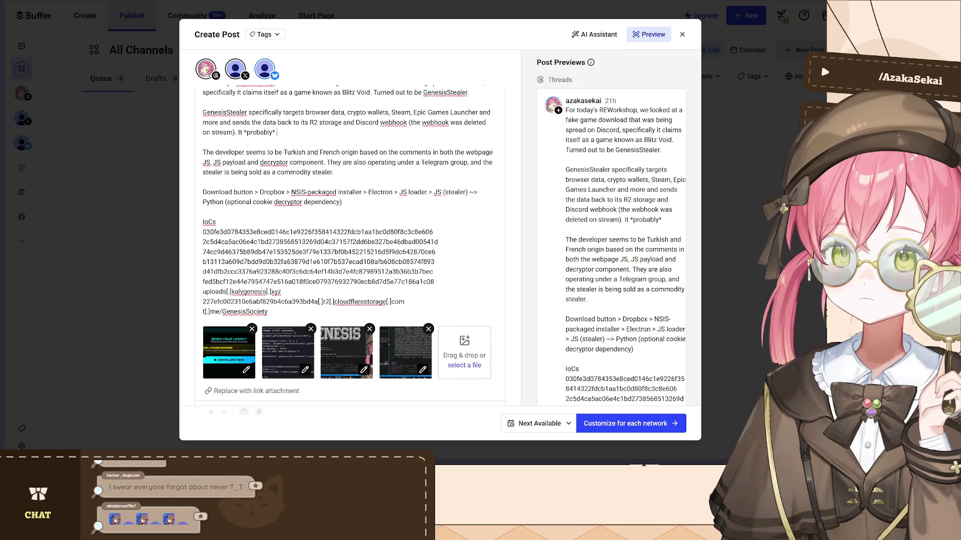
pyautogui.write('was written with')
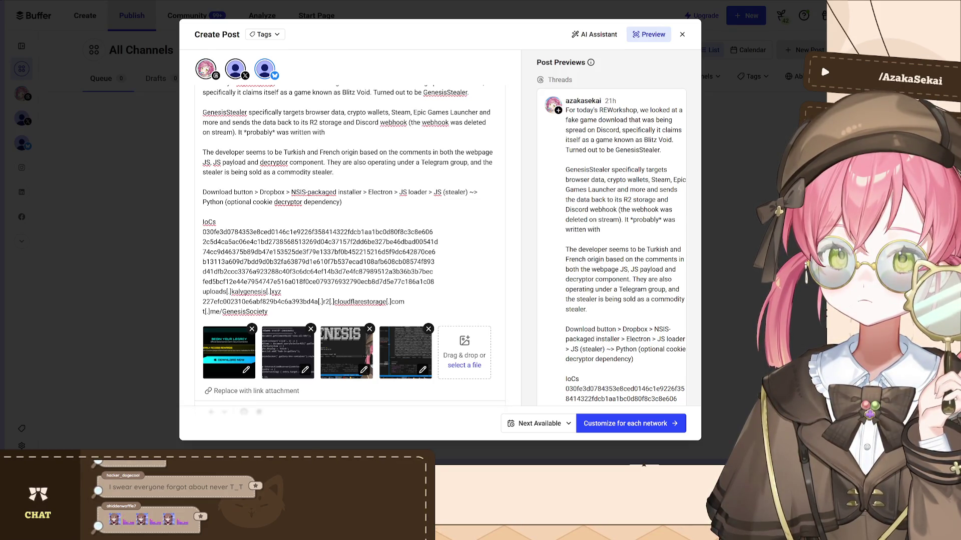
pyautogui.write(' AI-assist')
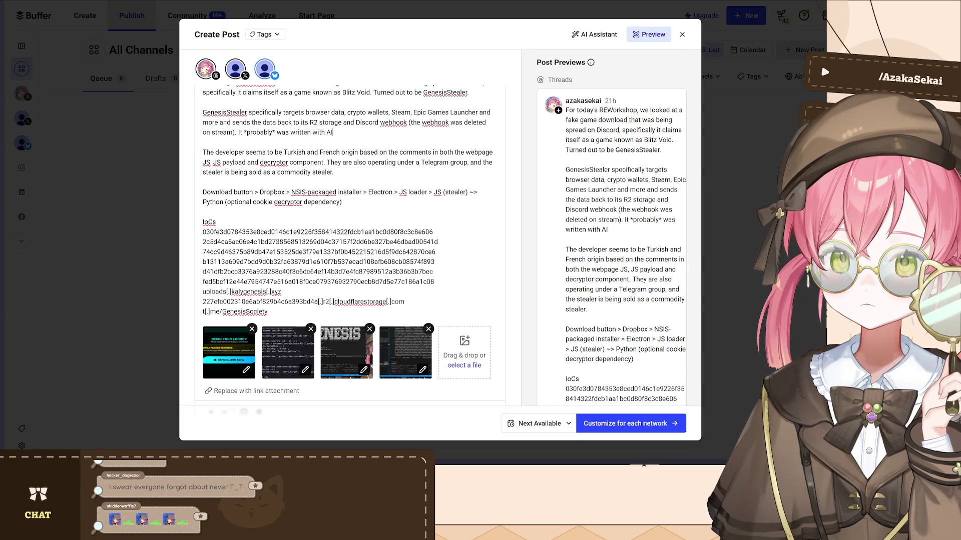
pyautogui.write('ed')
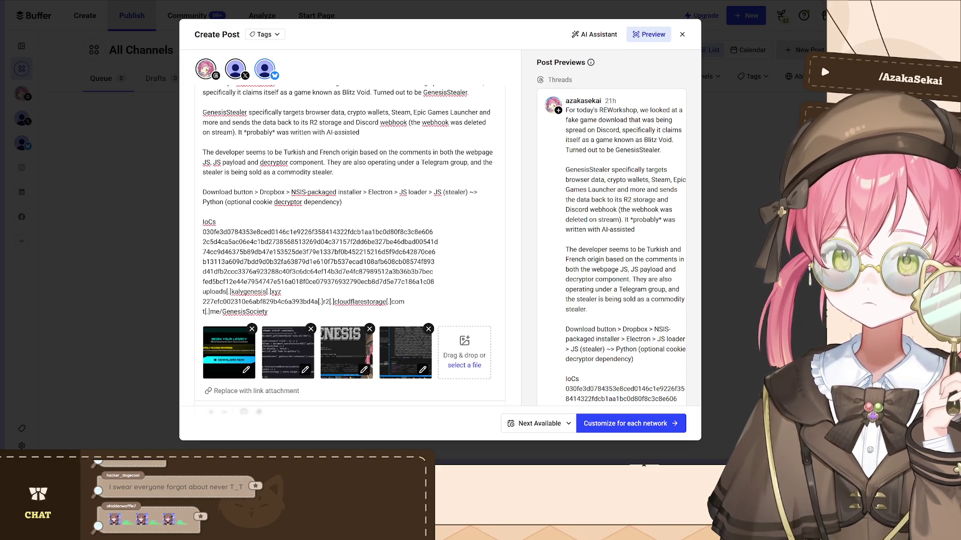
pyautogui.write(' code')
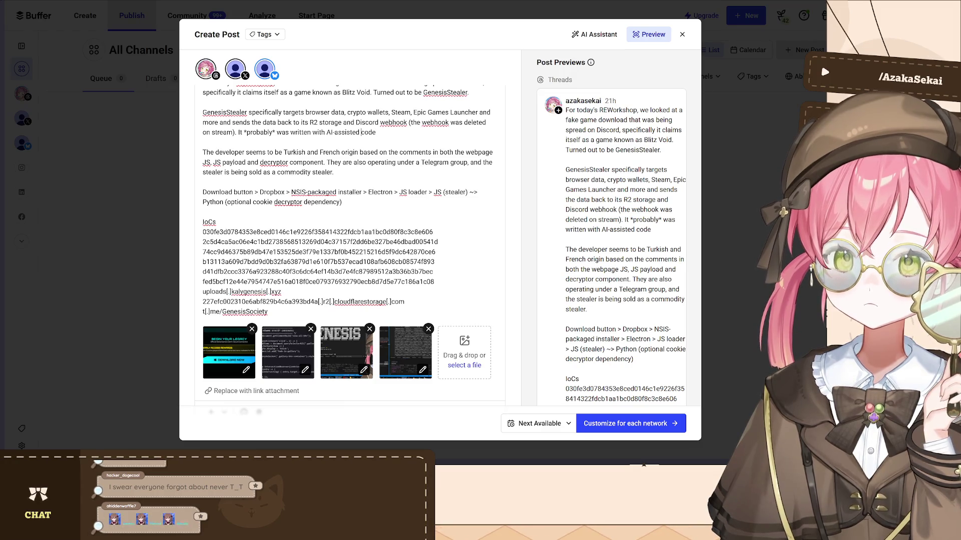
pyautogui.write(' as there were m')
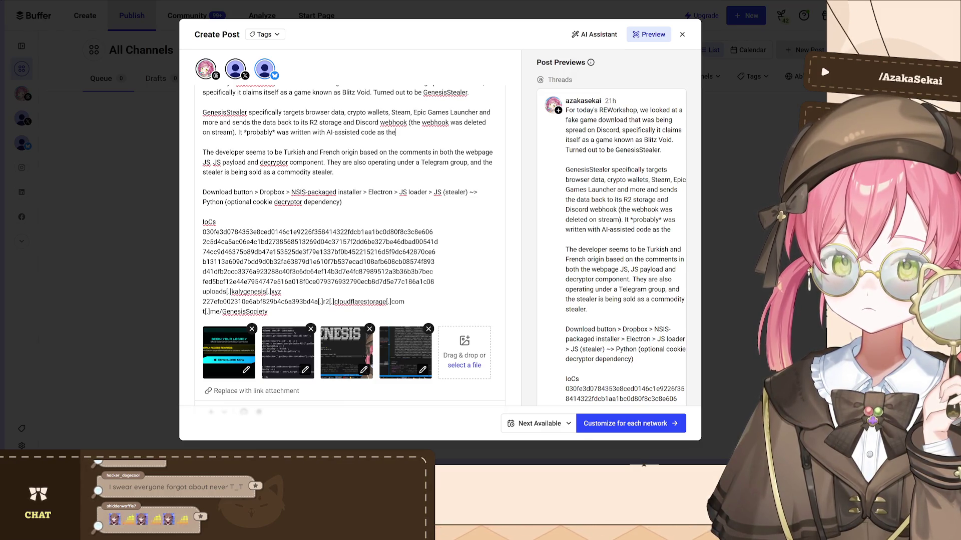
pyautogui.write('iple')
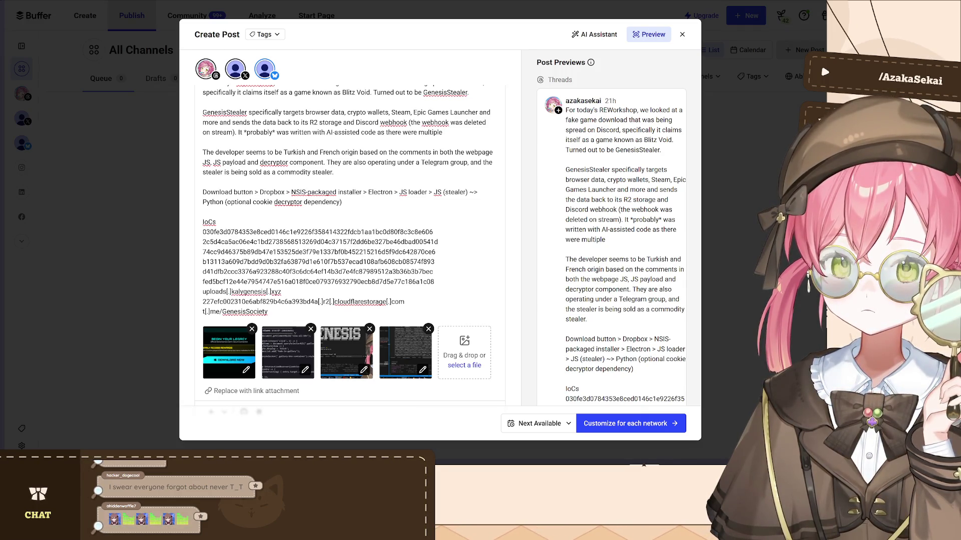
# Replace the last word with 'emojis littered all over.' to finish the AI-assisted code sentence.
pyautogui.press('BackSpace')
pyautogui.press('BackSpace')
pyautogui.press('BackSpace')
pyautogui.write('emojis li')
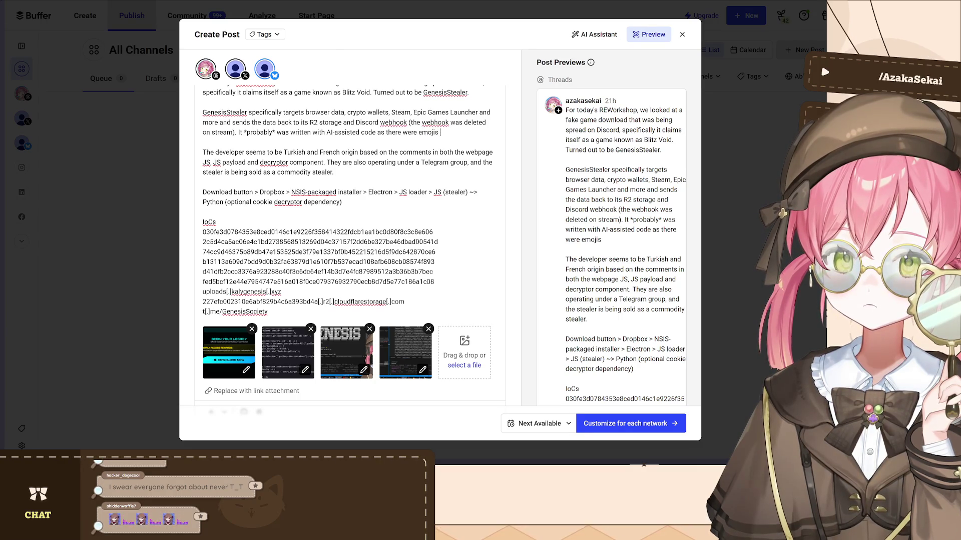
pyautogui.write('ttered all over')
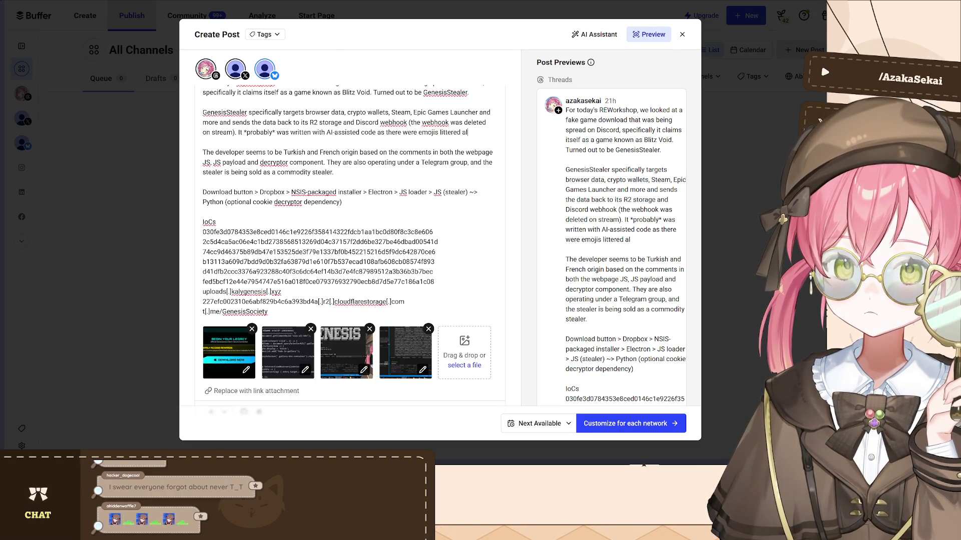
pyautogui.write('.')
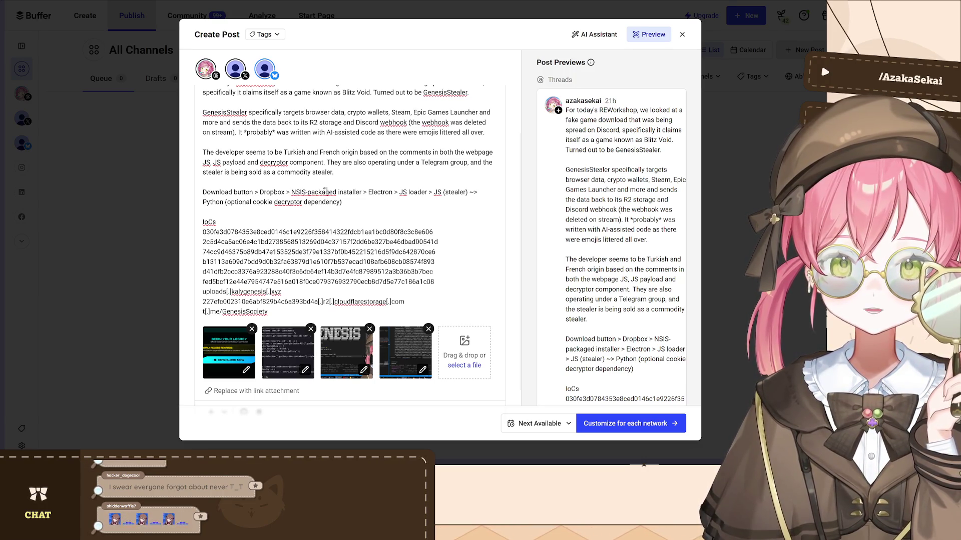
pyautogui.scroll(2, 326, 183)
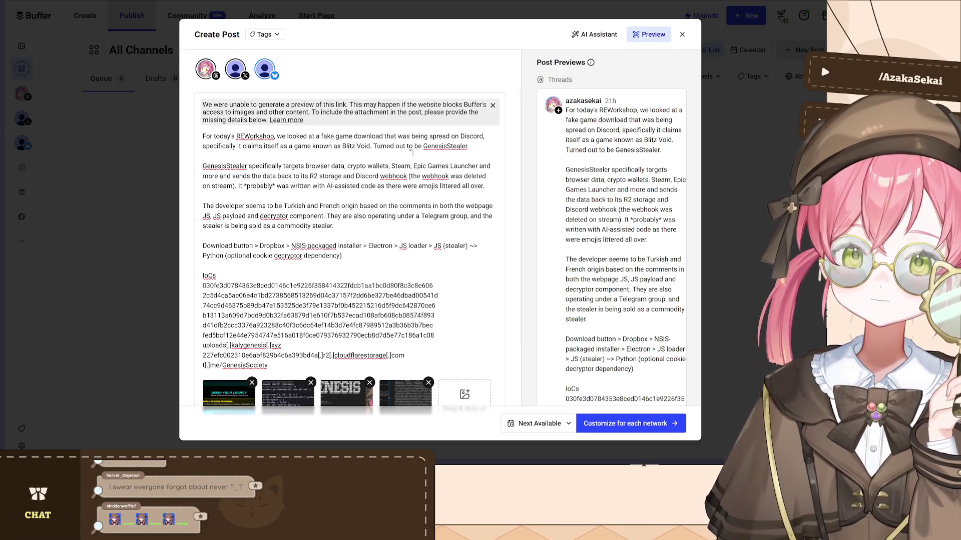
pyautogui.scroll(-1, 410, 151)
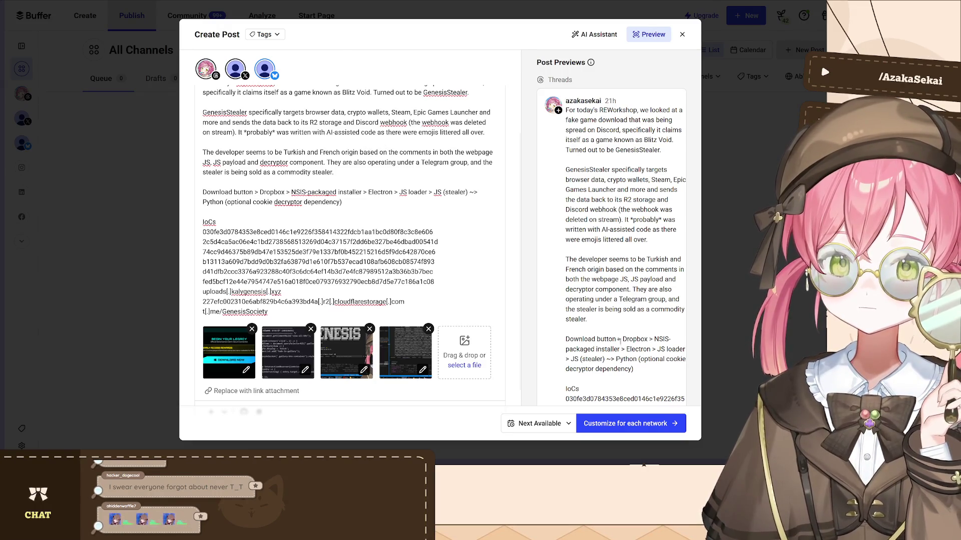
pyautogui.click(631, 423)
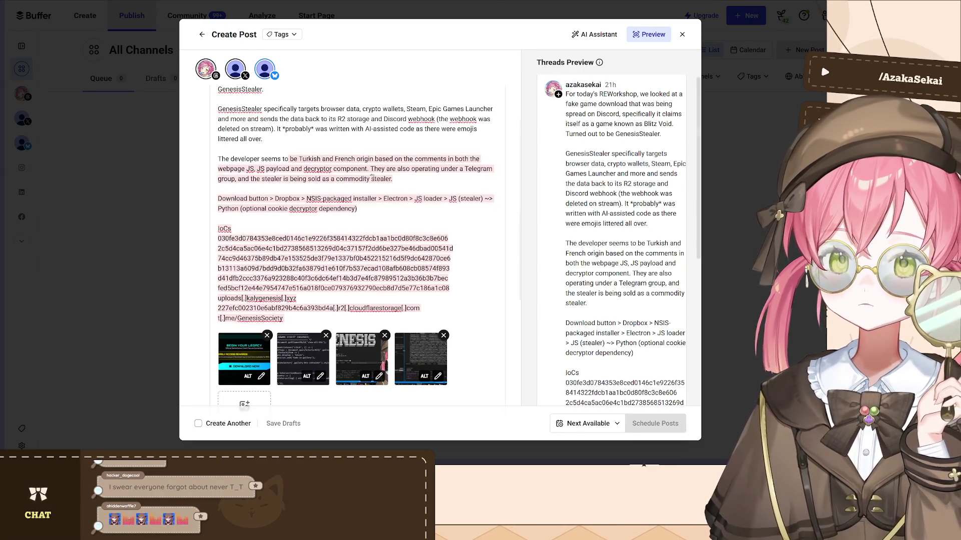
# Open the X and Bluesky versions and select the Bluesky text after the opening paragraph.
pyautogui.scroll(-5, 374, 288)
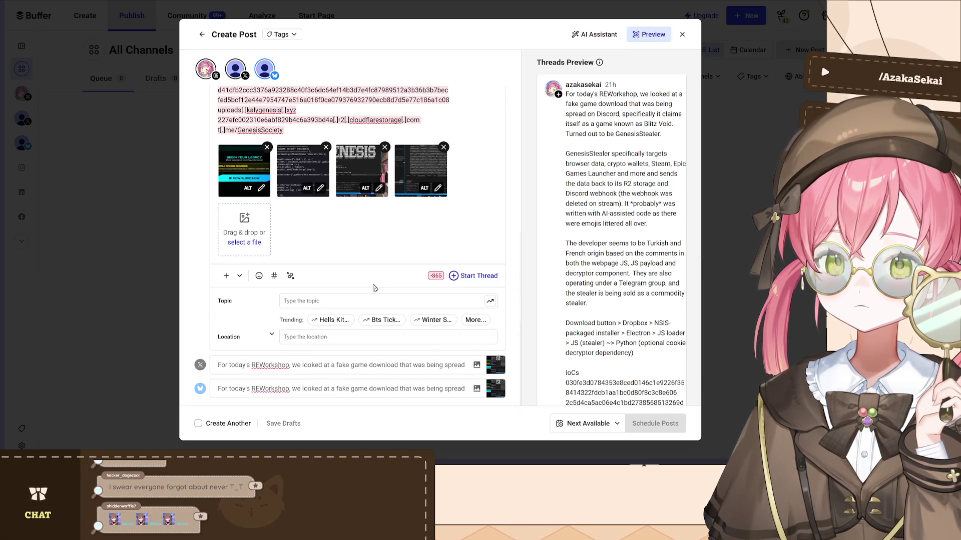
pyautogui.click(340, 365)
pyautogui.scroll(-3, 344, 395)
pyautogui.click(344, 387)
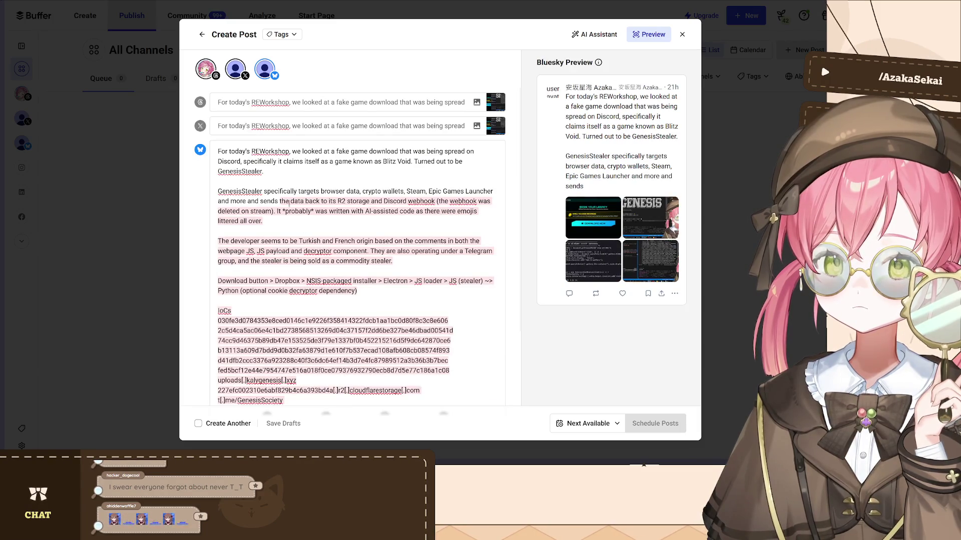
pyautogui.moveTo(217, 191)
pyautogui.mouseDown()
pyautogui.moveTo(440, 350)
pyautogui.moveTo(393, 423)
pyautogui.mouseUp()
pyautogui.hotkey('ctrl', 'c')
pyautogui.scroll(-3, 413, 313)
pyautogui.scroll(3, 414, 313)
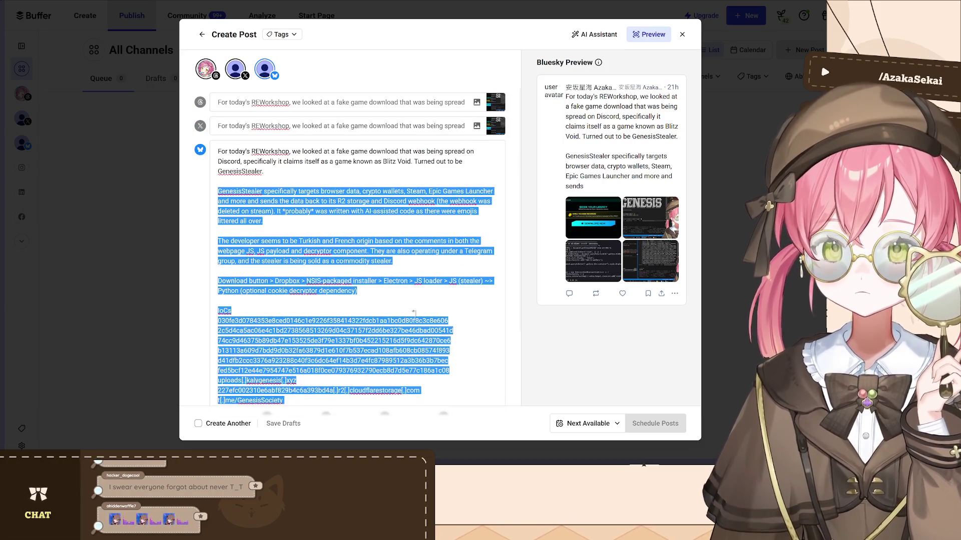
# Replace it with the note 'Read more on Twitter/X as I can't fit the entire post here'.
pyautogui.write('See')
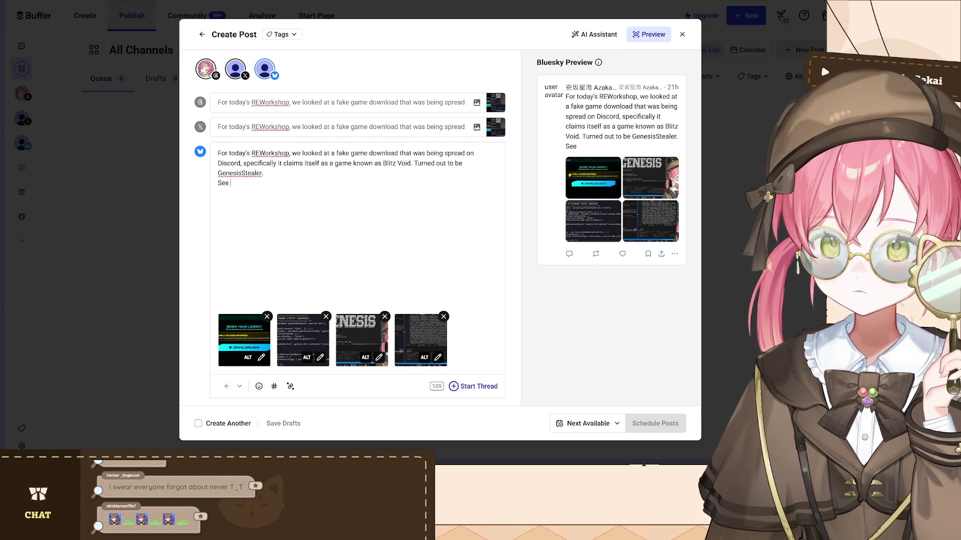
pyautogui.press('Return')
pyautogui.press('BackSpace')
pyautogui.press('BackSpace')
pyautogui.press('BackSpace')
pyautogui.write('Read more on ')
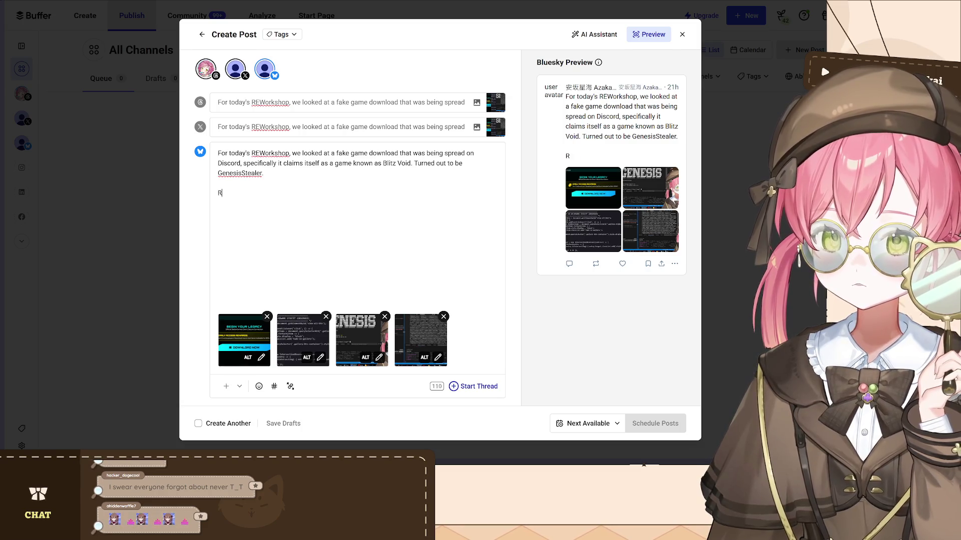
pyautogui.write('Twitter')
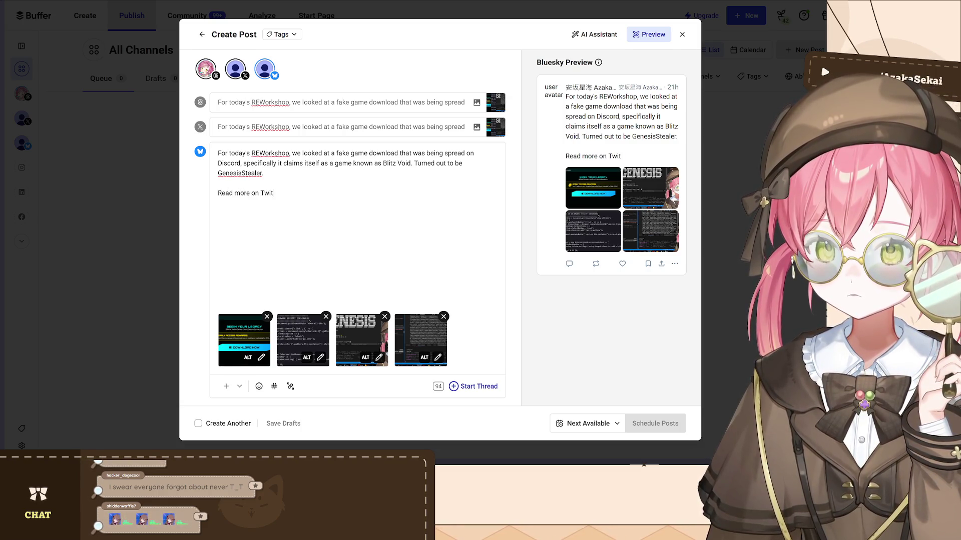
pyautogui.write(" as I can't fit the entire post here")
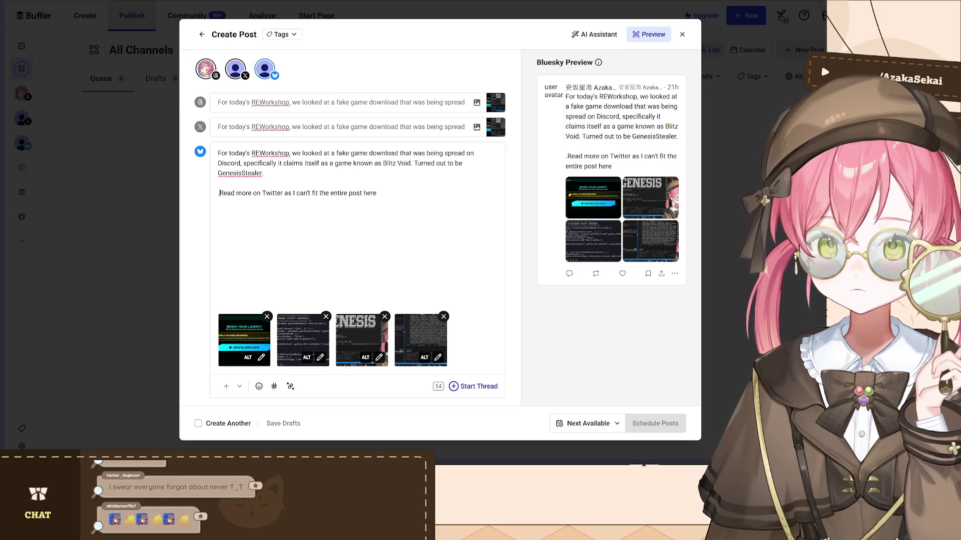
pyautogui.press('Delete')
pyautogui.write('...r')
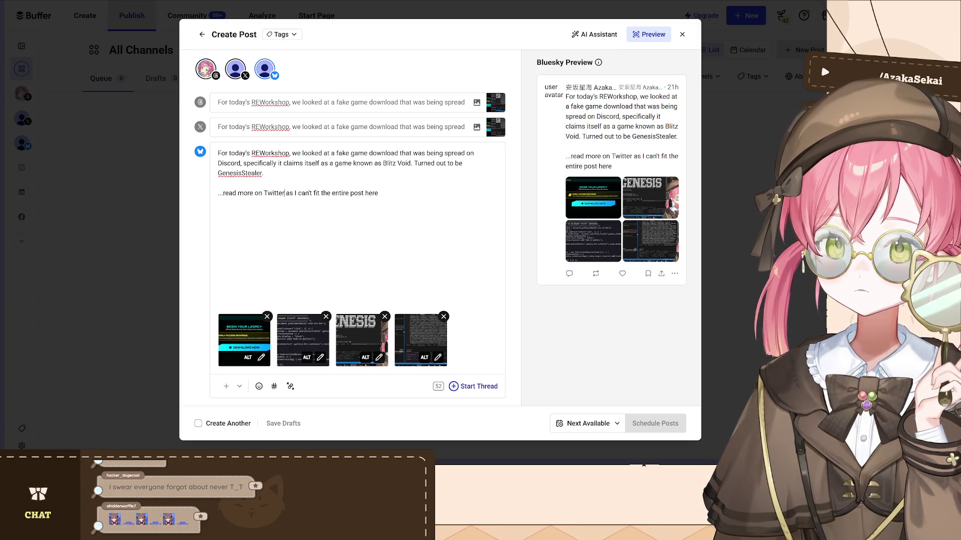
pyautogui.write('/X')
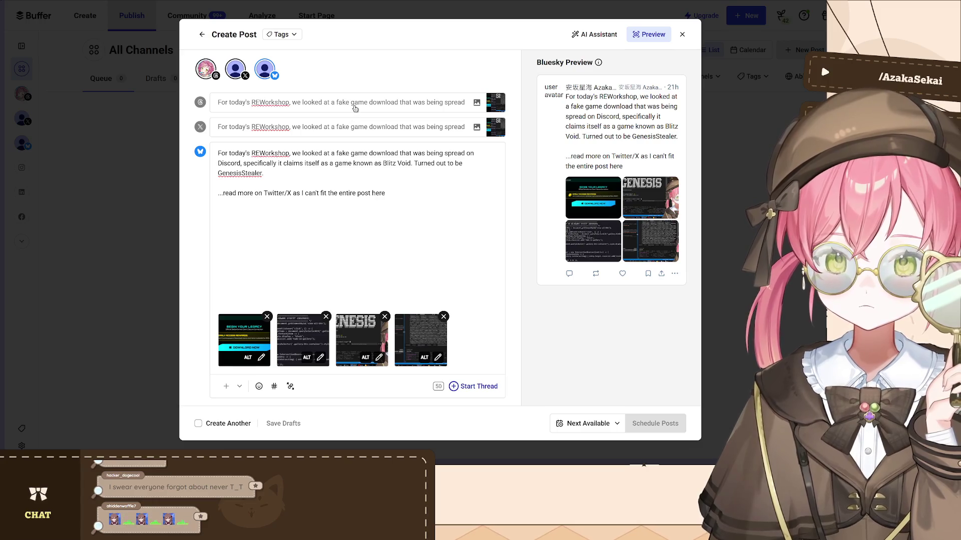
# Copy the full post text from the Threads version.
pyautogui.click(381, 103)
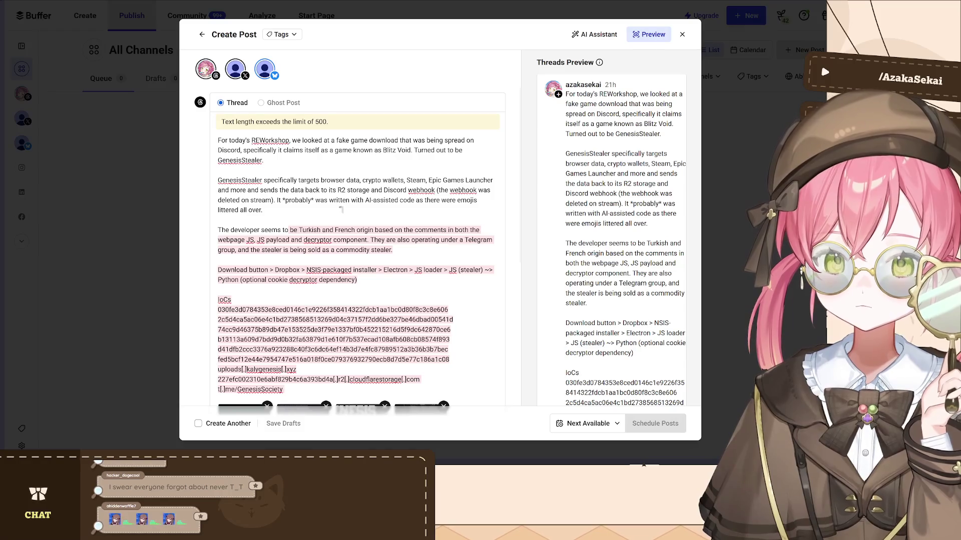
pyautogui.moveTo(326, 170); pyautogui.dragTo(413, 444)
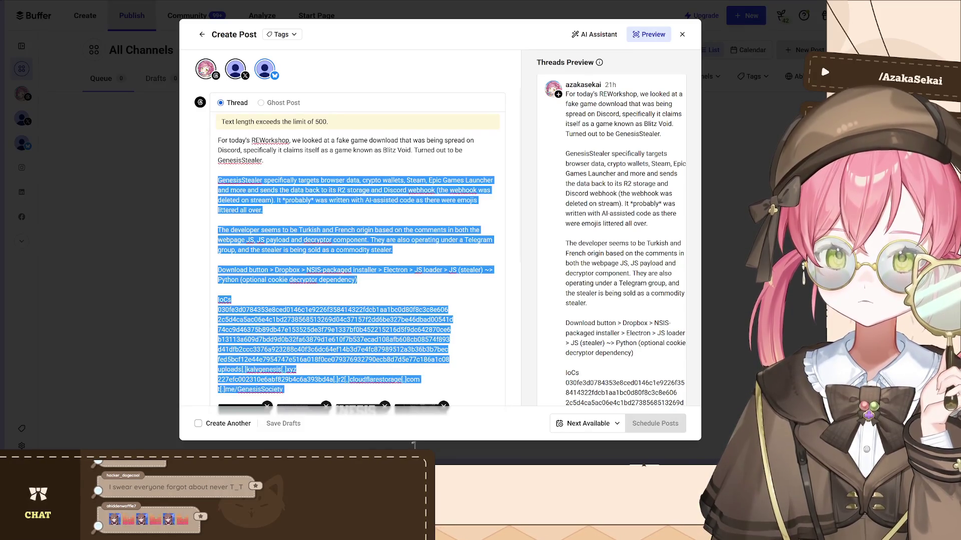
pyautogui.scroll(-5, 375, 328)
pyautogui.scroll(5, 350, 280)
pyautogui.hotkey('ctrl', 'a')
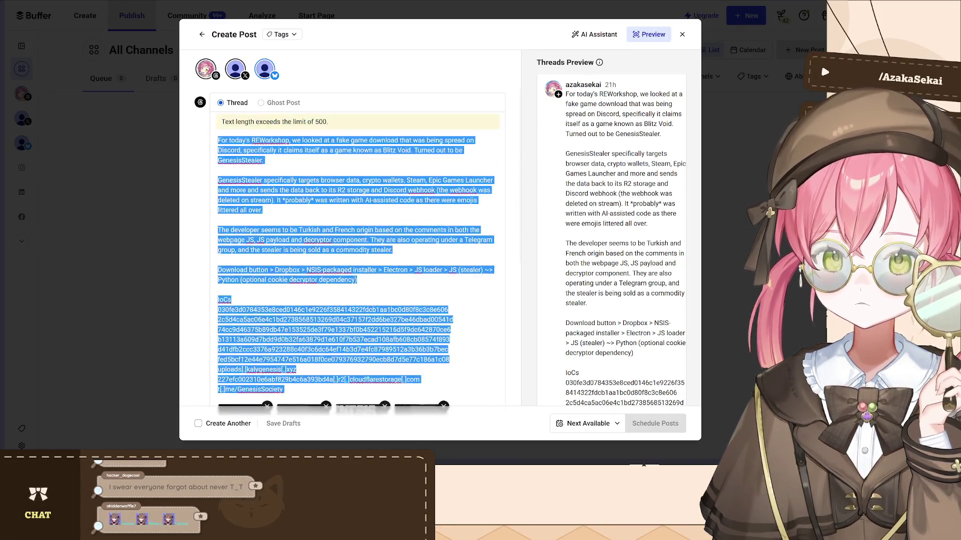
pyautogui.hotkey('ctrl', 'v')
# Paste it into the Bluesky version and cut everything after the opening paragraph.
pyautogui.click(320, 417)
pyautogui.hotkey('ctrl', 'a')
pyautogui.hotkey('ctrl', 'v')
pyautogui.moveTo(218, 191)
pyautogui.mouseDown()
pyautogui.moveTo(263, 221)
pyautogui.moveTo(357, 415)
pyautogui.mouseUp()
pyautogui.press('BackSpace')
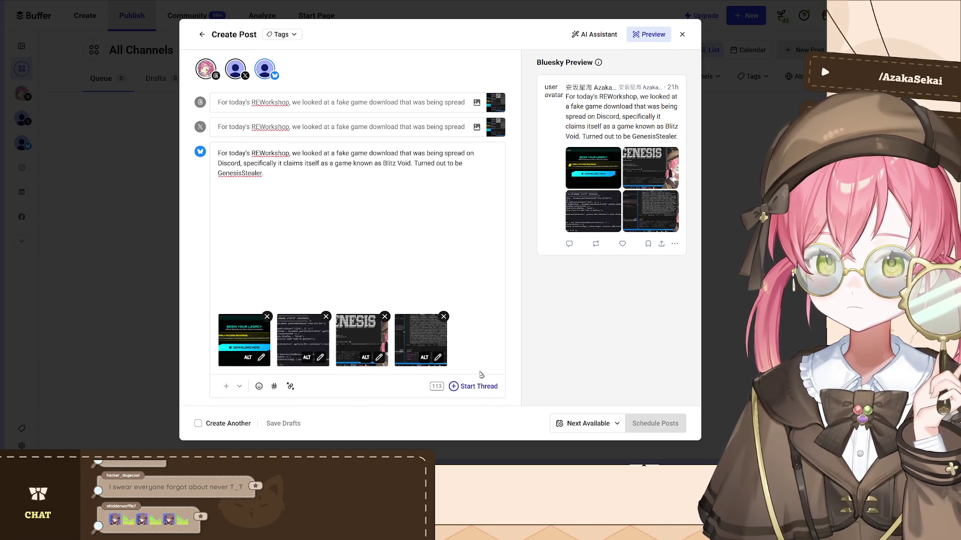
# Start a Bluesky thread with the targets paragraph, moving 'The developer' paragraphs onward into a third post.
pyautogui.click(473, 386)
pyautogui.hotkey('ctrl', 'v')
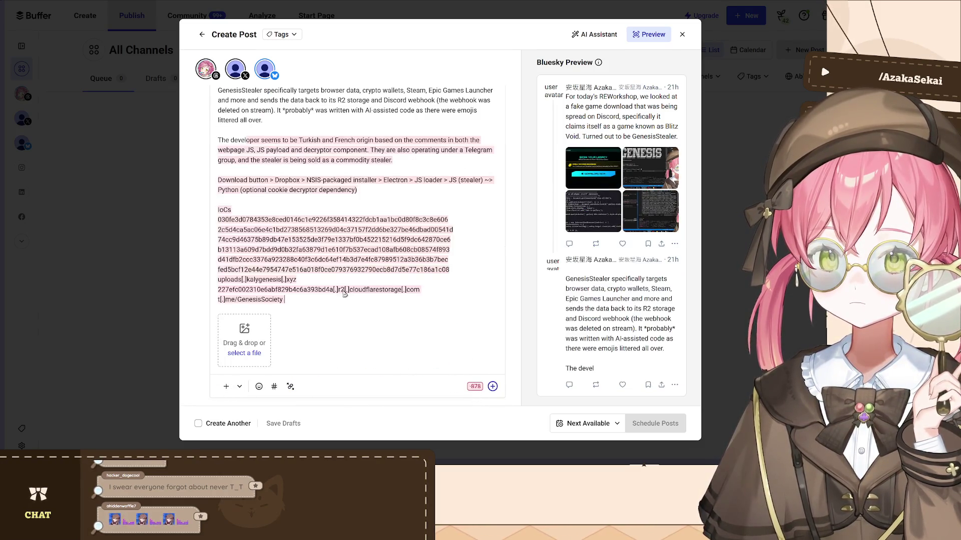
pyautogui.moveTo(285, 300); pyautogui.dragTo(218, 131)
pyautogui.press('BackSpace')
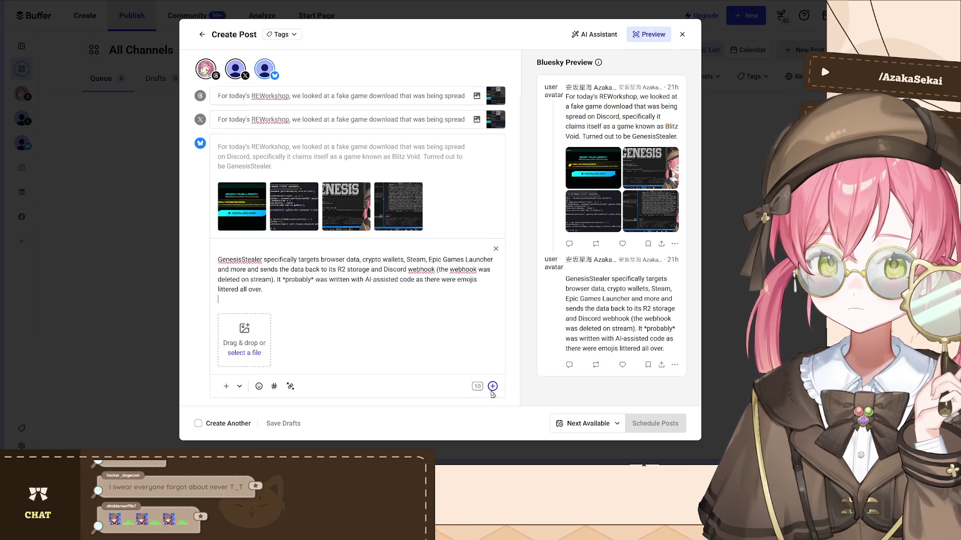
pyautogui.click(493, 387)
pyautogui.hotkey('ctrl', 'v')
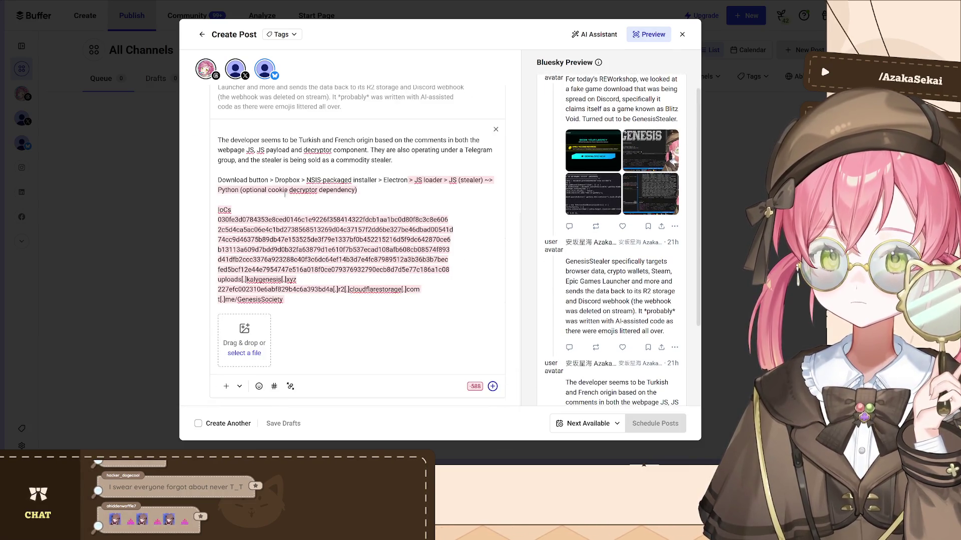
# Split off the infection-chain text into a fourth post and move the IoCs block into a fifth post.
pyautogui.click(299, 170)
pyautogui.press('Return')
pyautogui.press('Return')
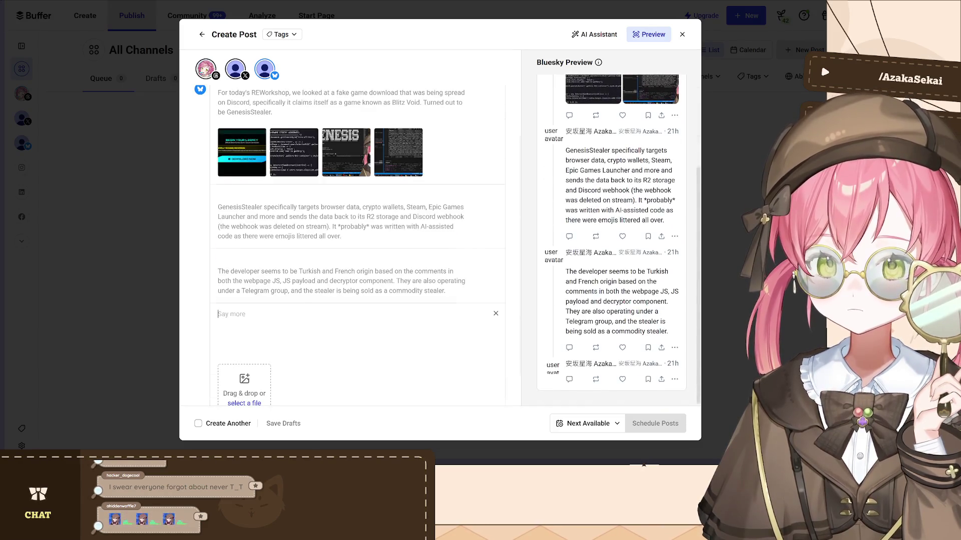
pyautogui.keyDown('shift'); pyautogui.click(259, 203); pyautogui.keyUp('shift')
pyautogui.press('BackSpace')
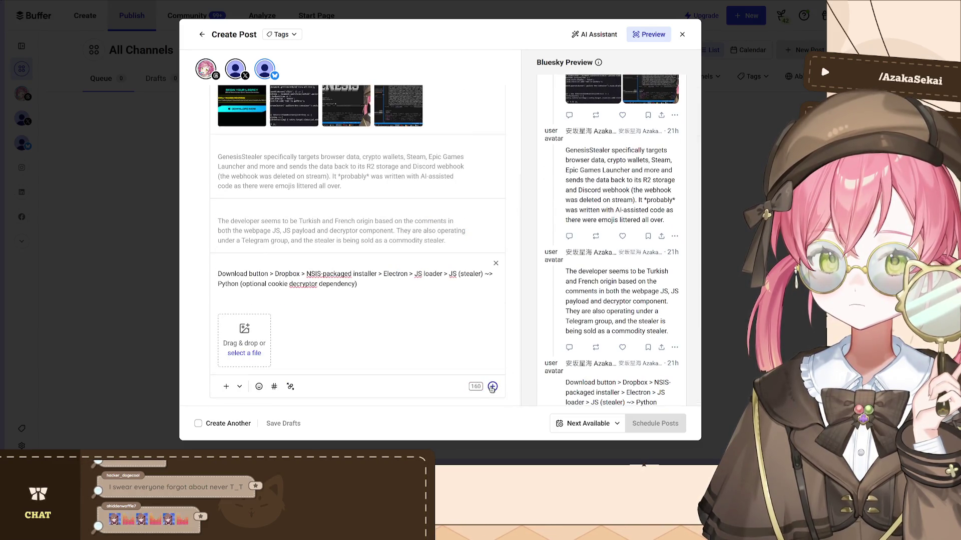
pyautogui.click(493, 386)
pyautogui.hotkey('ctrl', 'v')
# Trim the IoCs post to the first four hashes, then undo the extra sixth post.
pyautogui.click(467, 358)
pyautogui.hotkey('ctrl', 'shift', 'End')
pyautogui.hotkey('ctrl', 'c')
pyautogui.press('BackSpace')
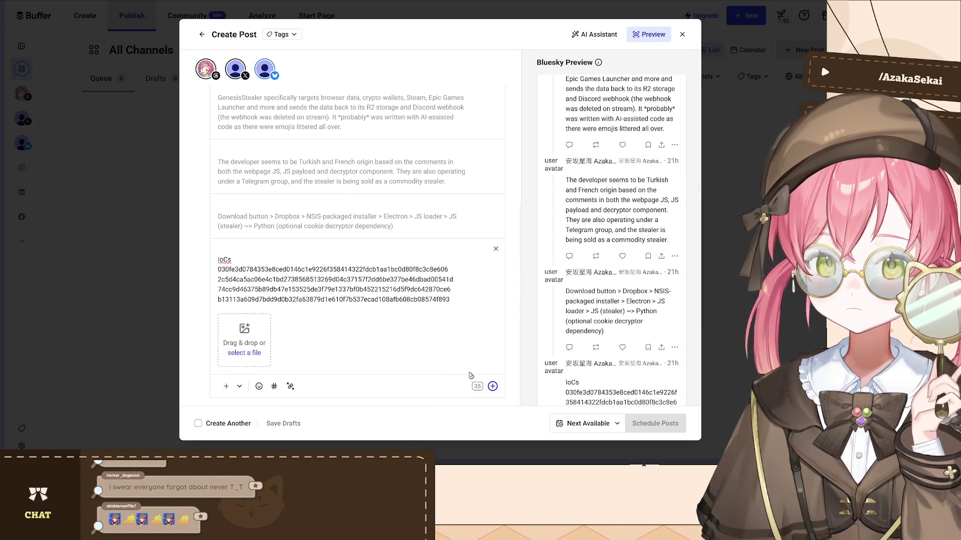
pyautogui.click(490, 373)
pyautogui.hotkey('ctrl', 'v')
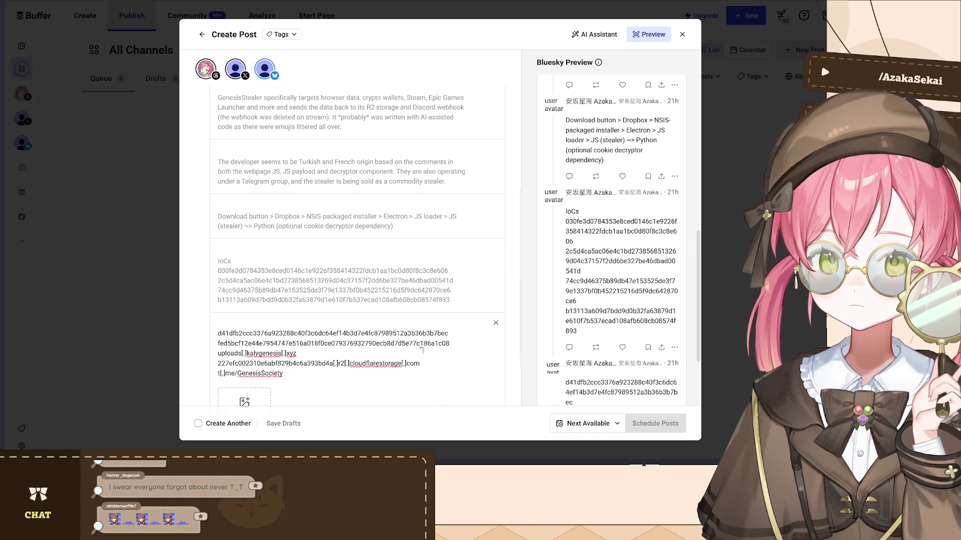
pyautogui.hotkey('ctrl', 'z')
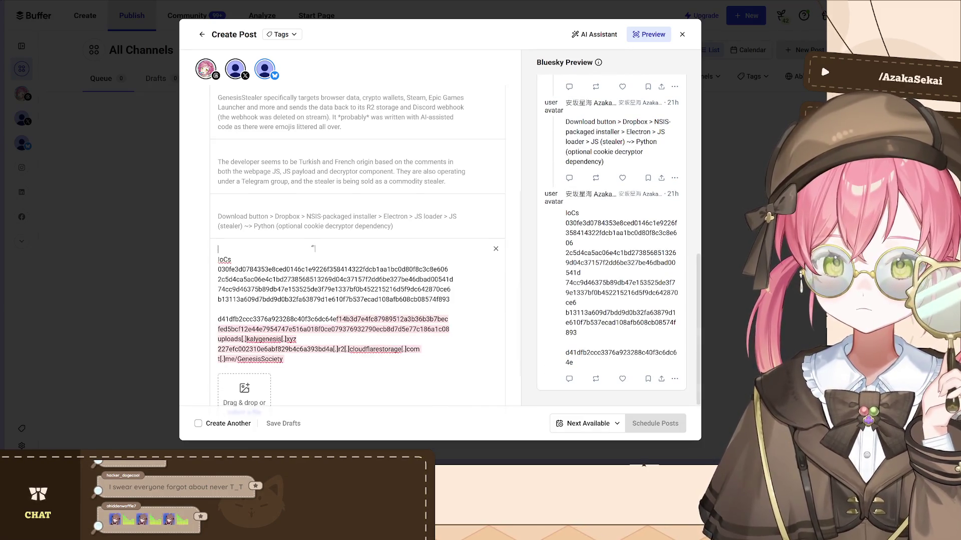
# Move the d41dfb hash, defanged domains and Telegram link into a final thread post.
pyautogui.click(321, 308)
pyautogui.press('Return')
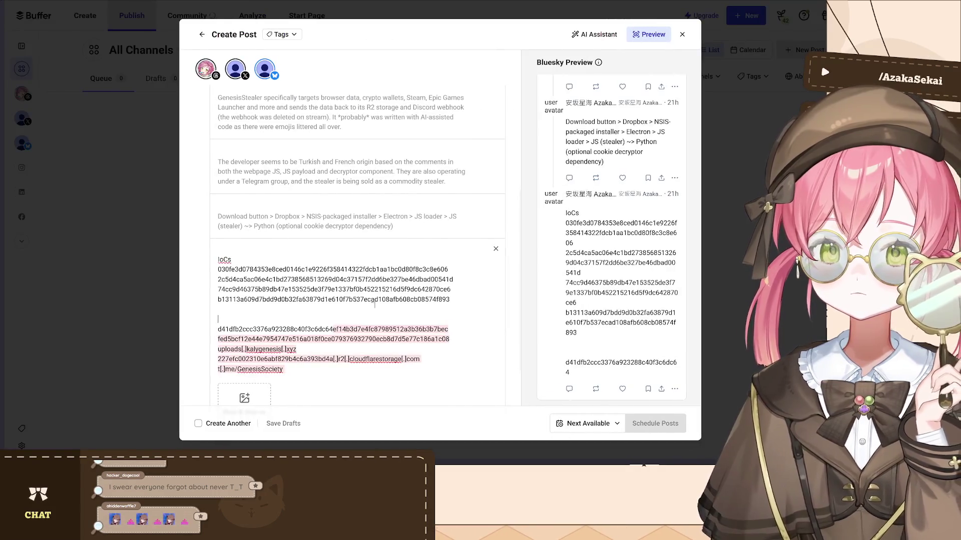
pyautogui.keyDown('shift'); pyautogui.click(314, 370); pyautogui.keyUp('shift')
pyautogui.hotkey('ctrl', 'x')
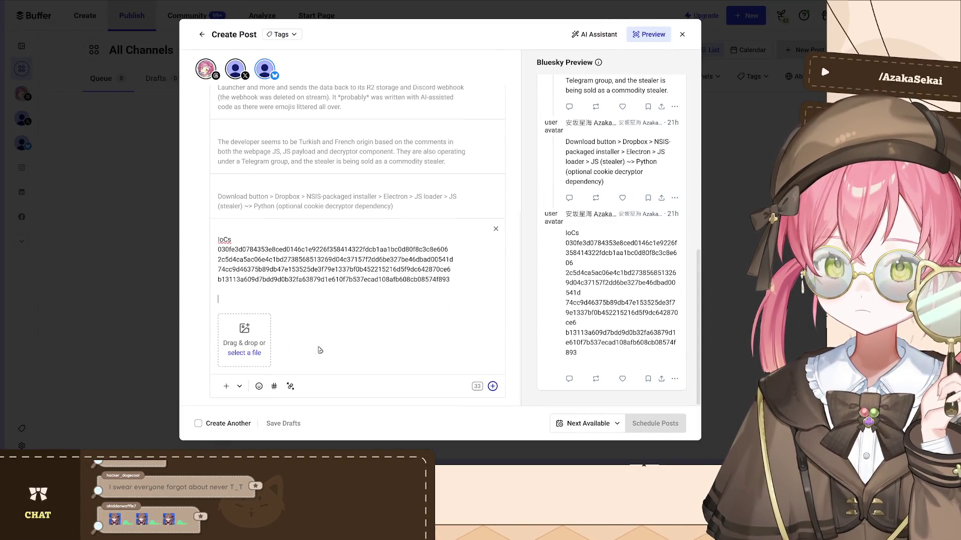
pyautogui.hotkey('ctrl', 'v')
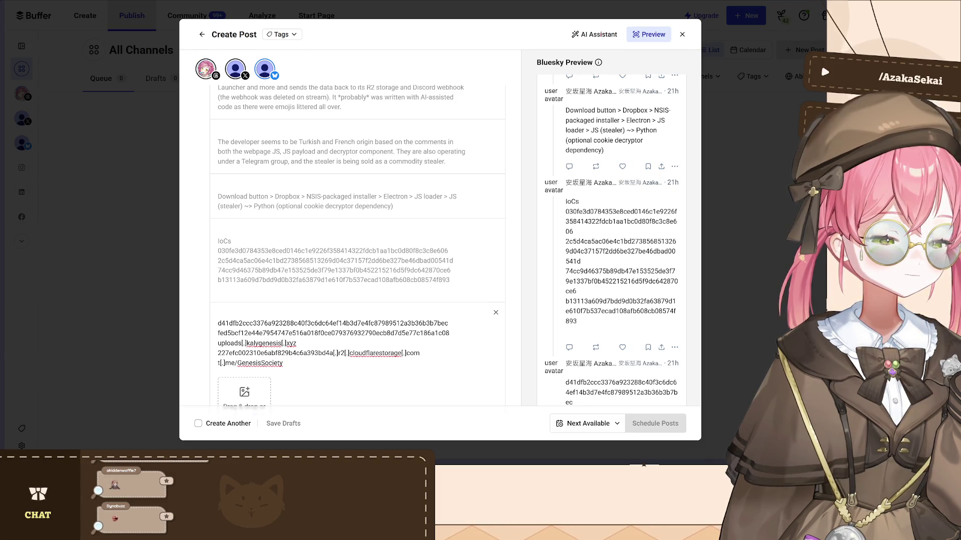
# Copy the Threads version of the GenesisStealer post, then clear all its text.
pyautogui.click(347, 213)
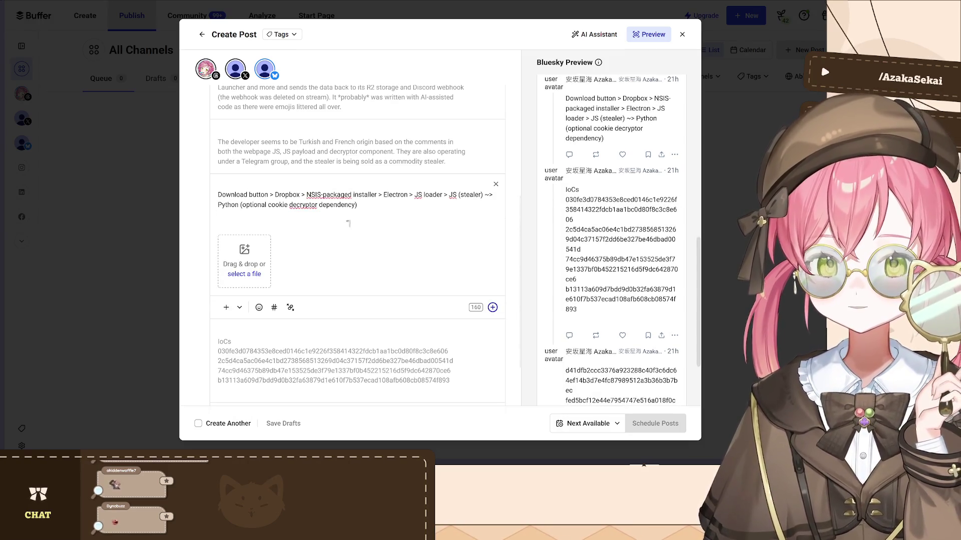
pyautogui.scroll(5, 347, 223)
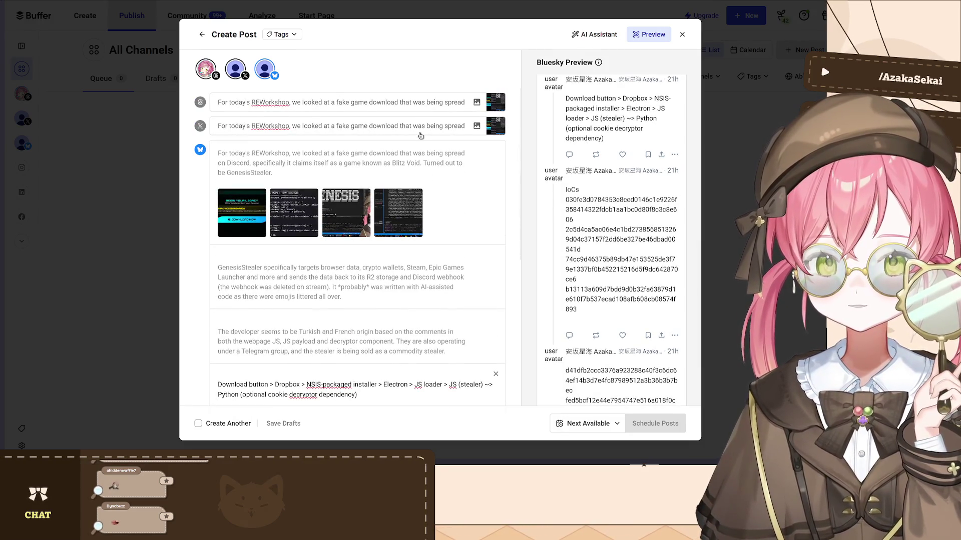
pyautogui.click(415, 103)
pyautogui.hotkey('ctrl', 'a')
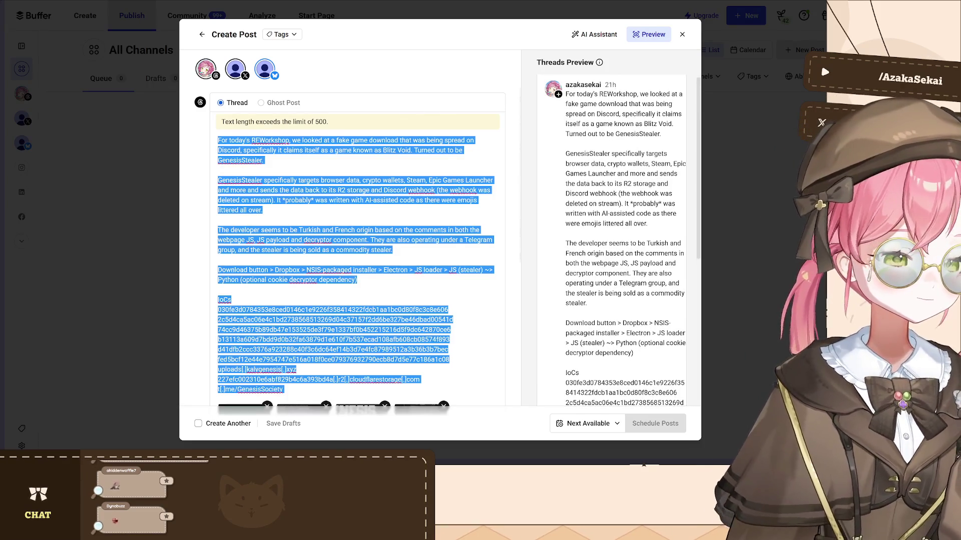
pyautogui.hotkey('alt', 'Tab')
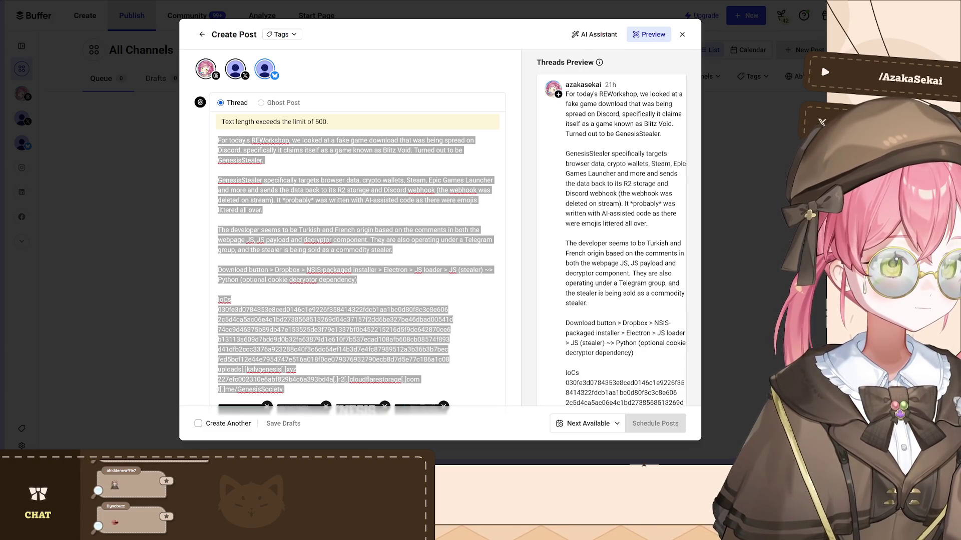
pyautogui.click(218, 140)
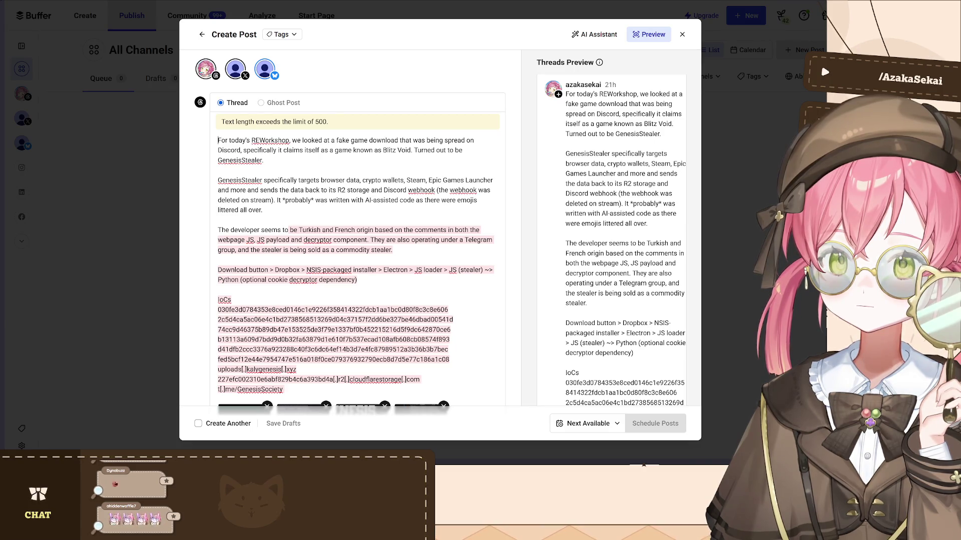
pyautogui.hotkey('ctrl', 'a')
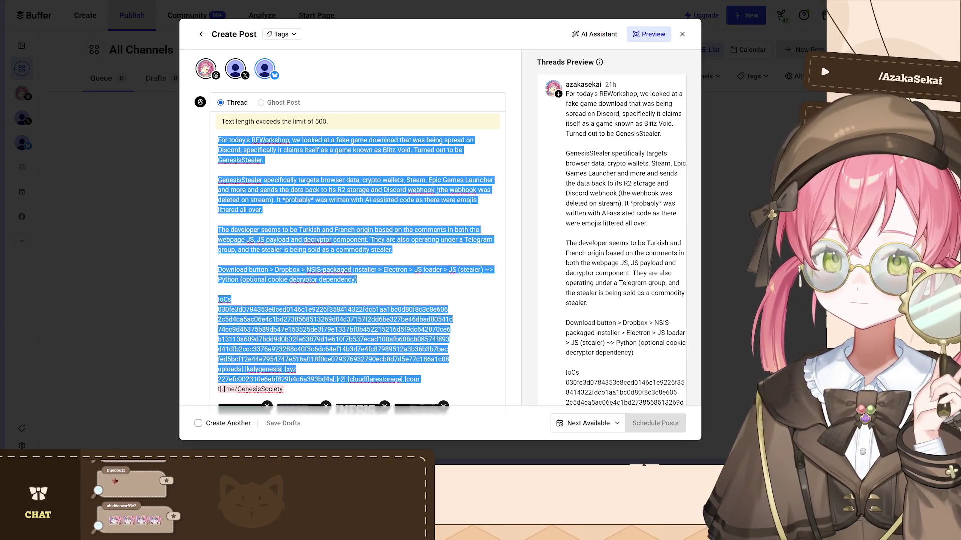
pyautogui.press('BackSpace')
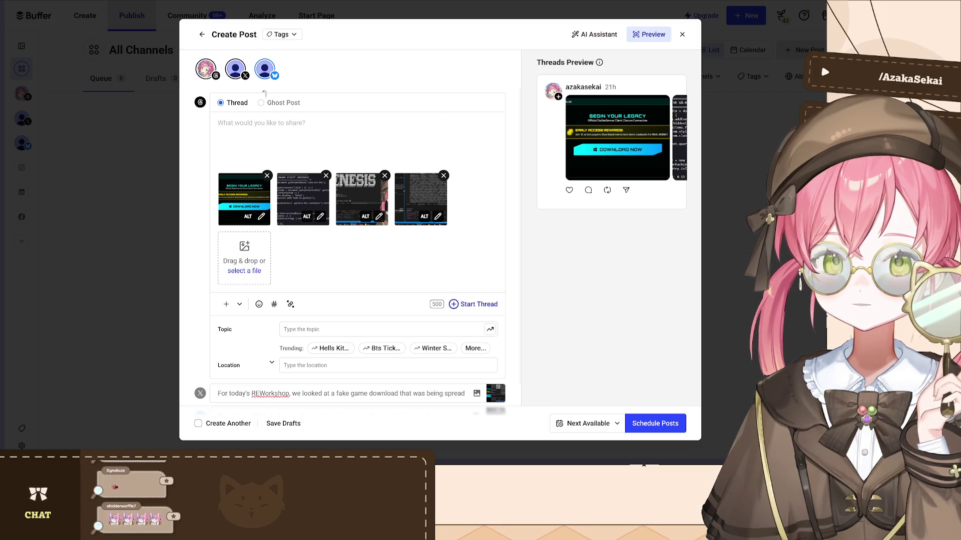
# Drop Threads from the channels and set the post to publish Now instead of the next slot.
pyautogui.click(208, 70)
pyautogui.click(376, 109)
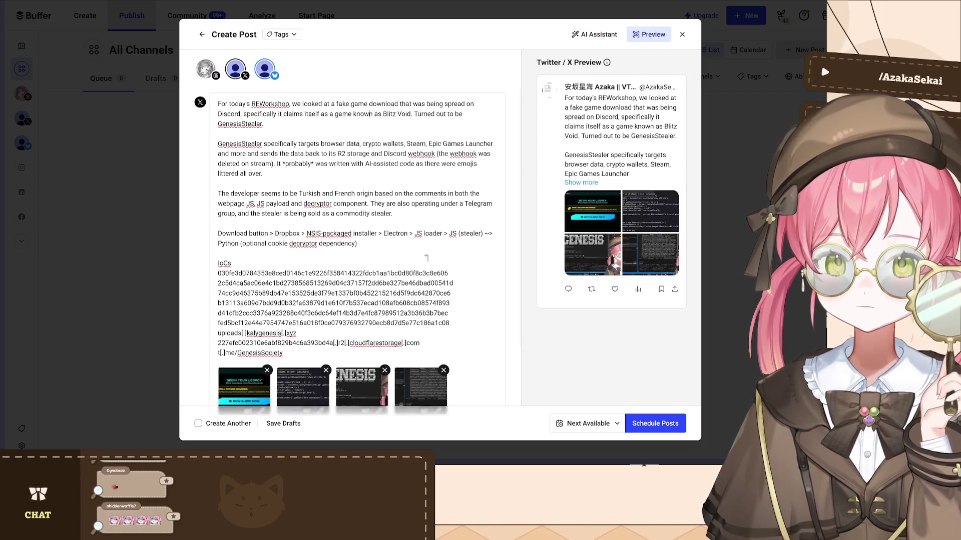
pyautogui.scroll(-5, 376, 226)
pyautogui.click(611, 425)
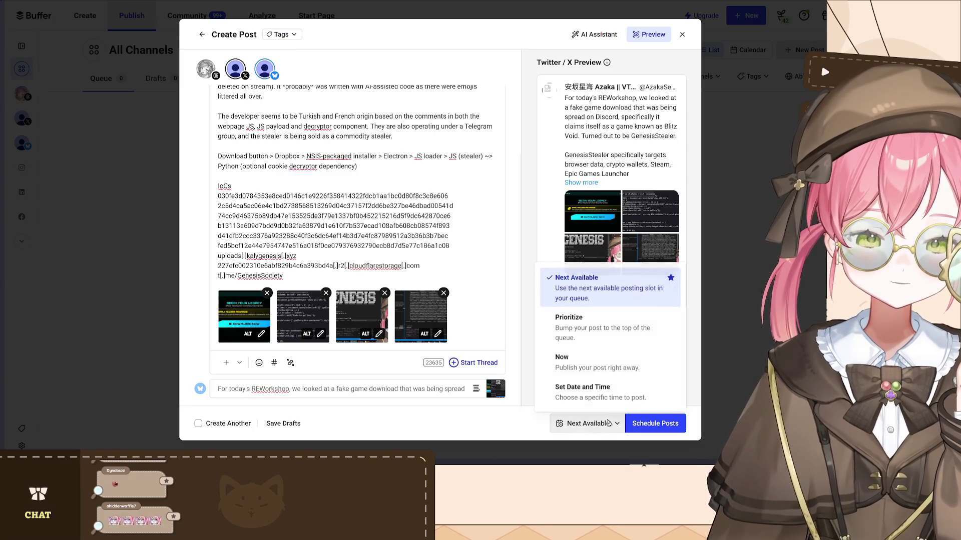
pyautogui.click(619, 360)
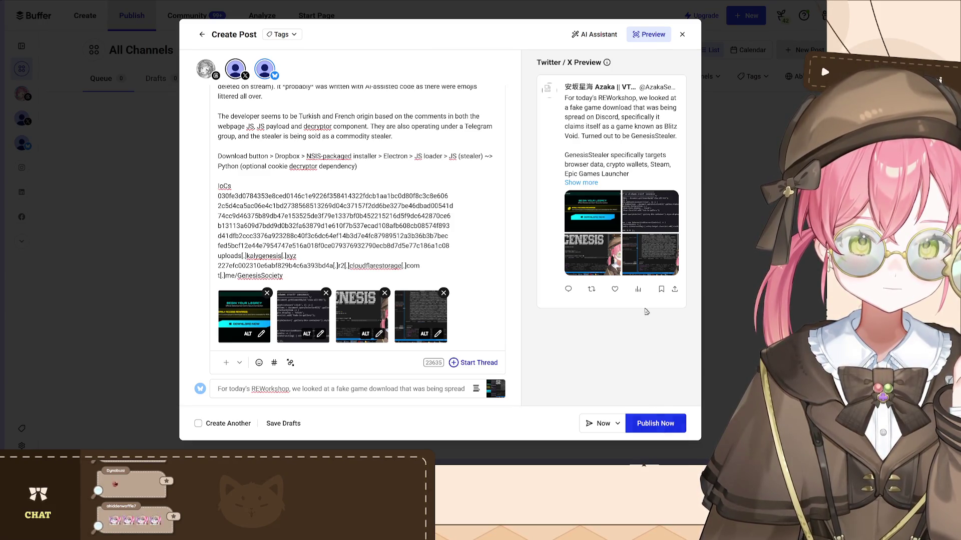
pyautogui.click(362, 333)
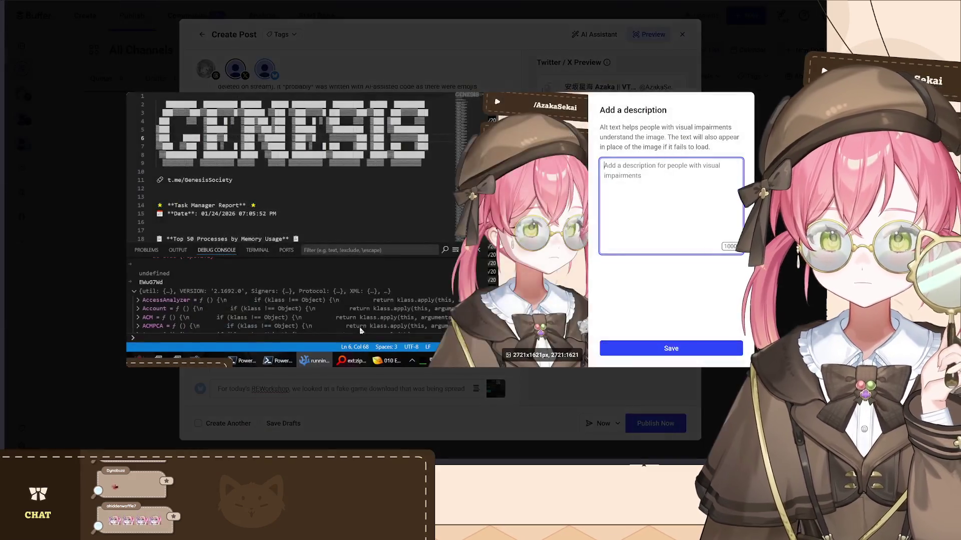
# Close the console and debugger screenshot alt-text dialogs unsaved and publish the post now.
pyautogui.click(398, 404)
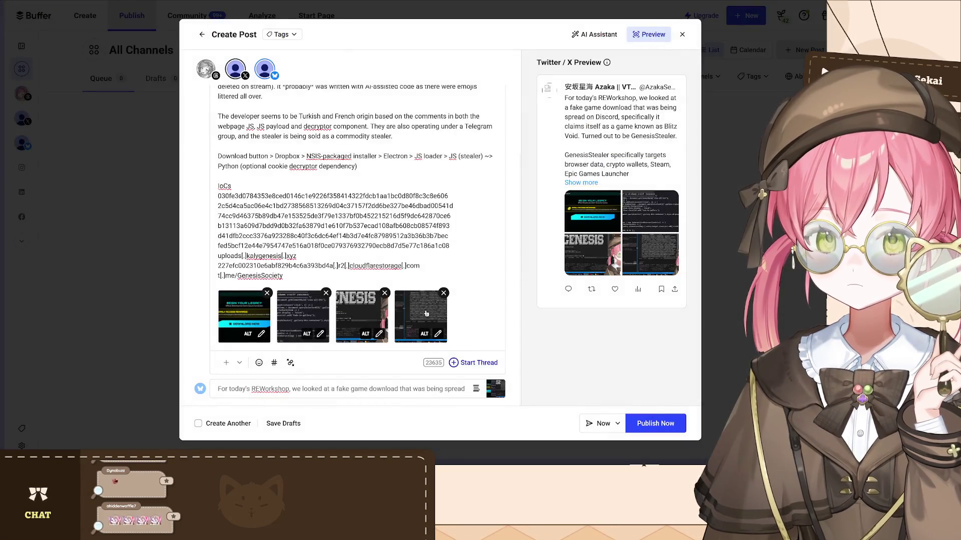
pyautogui.click(425, 314)
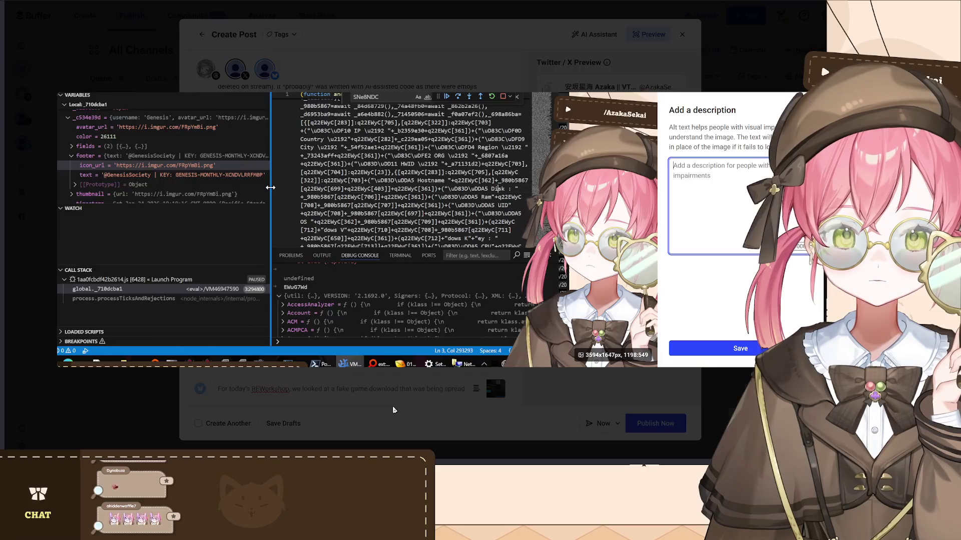
pyautogui.click(394, 409)
pyautogui.click(643, 423)
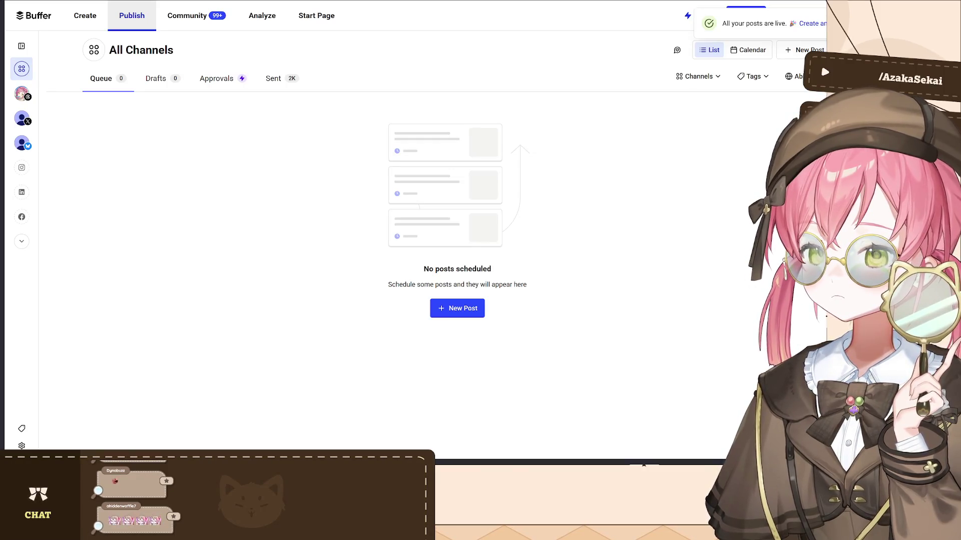
pyautogui.hotkey('alt', 'Tab')
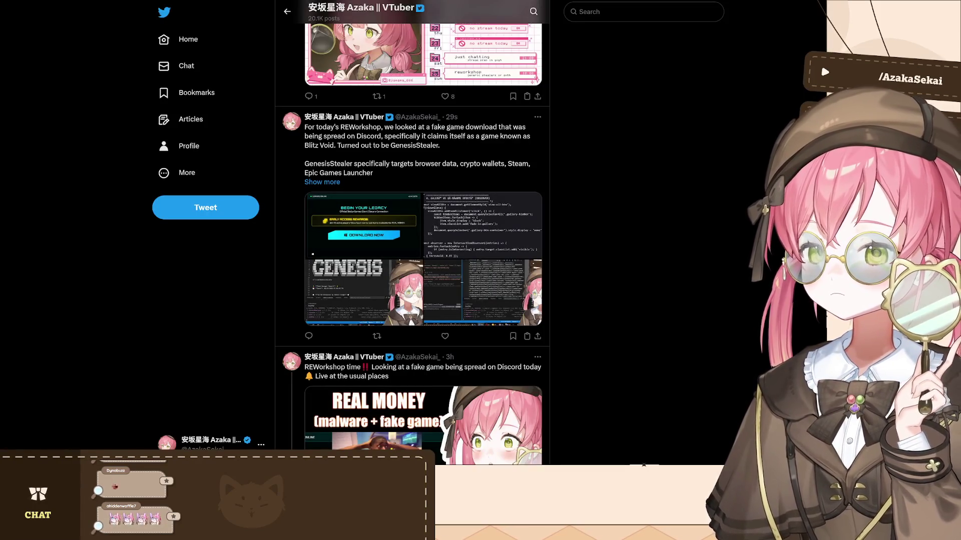
# Open the new GenesisStealer tweet from the profile timeline and scroll through its IoC list.
pyautogui.click(325, 169)
pyautogui.scroll(-5, 393, 285)
pyautogui.scroll(5, 385, 286)
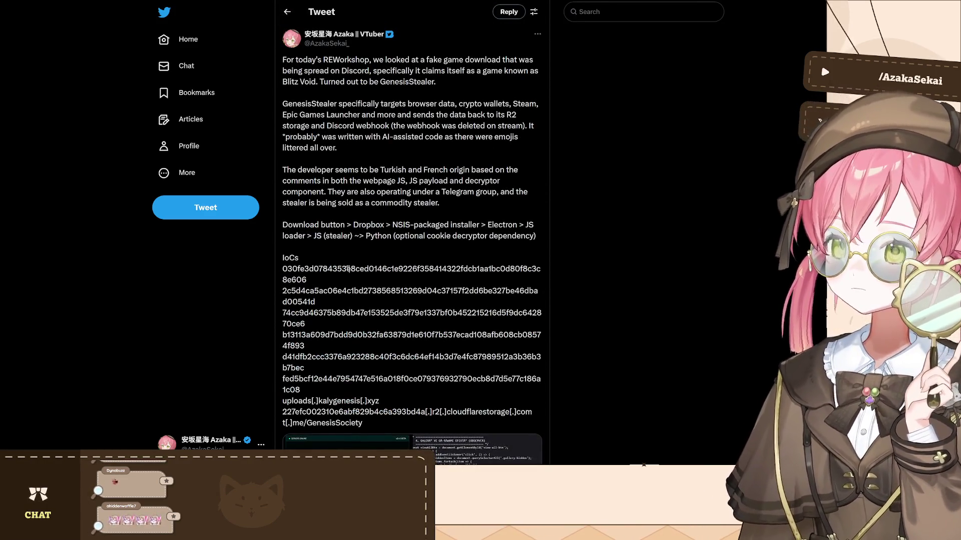
pyautogui.scroll(-3, 350, 268)
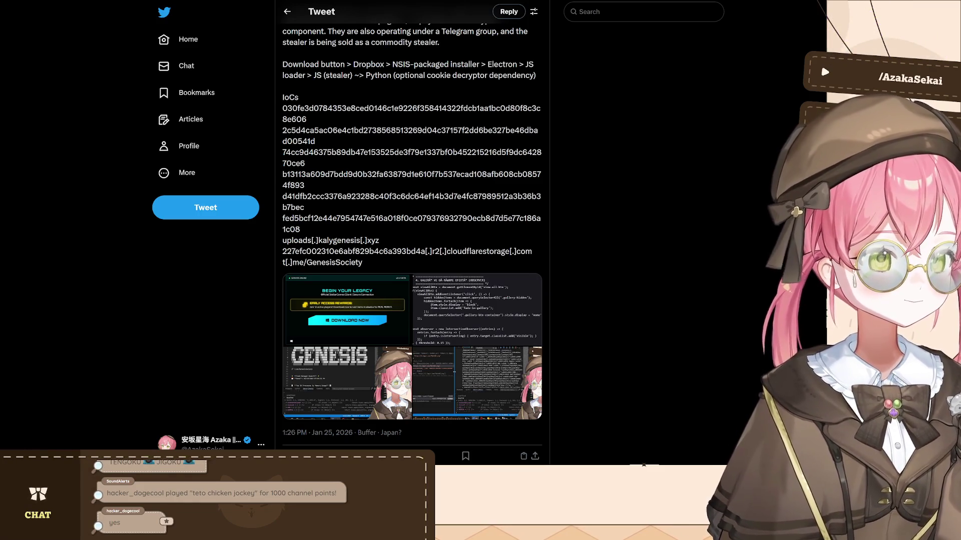
# Scroll through the published GenesisStealer tweet to review its IoC hashes, domains and screenshots.
pyautogui.scroll(-1, 411, 155)
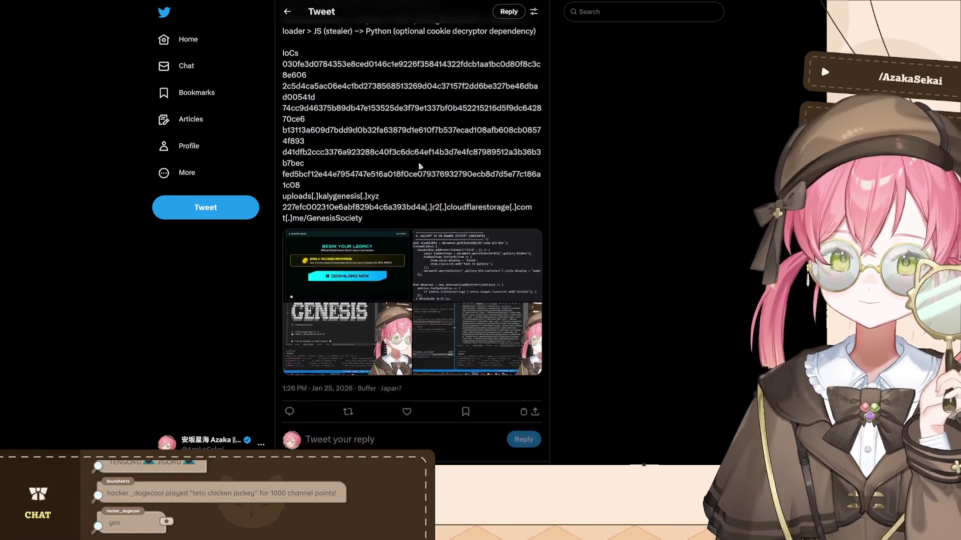
pyautogui.scroll(3, 437, 147)
pyautogui.scroll(1, 437, 147)
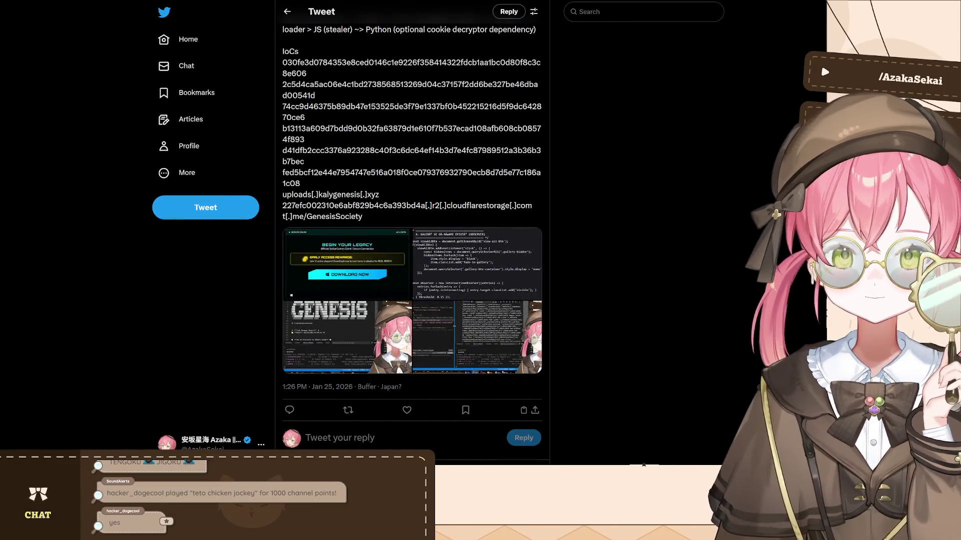
pyautogui.scroll(1, 412, 230)
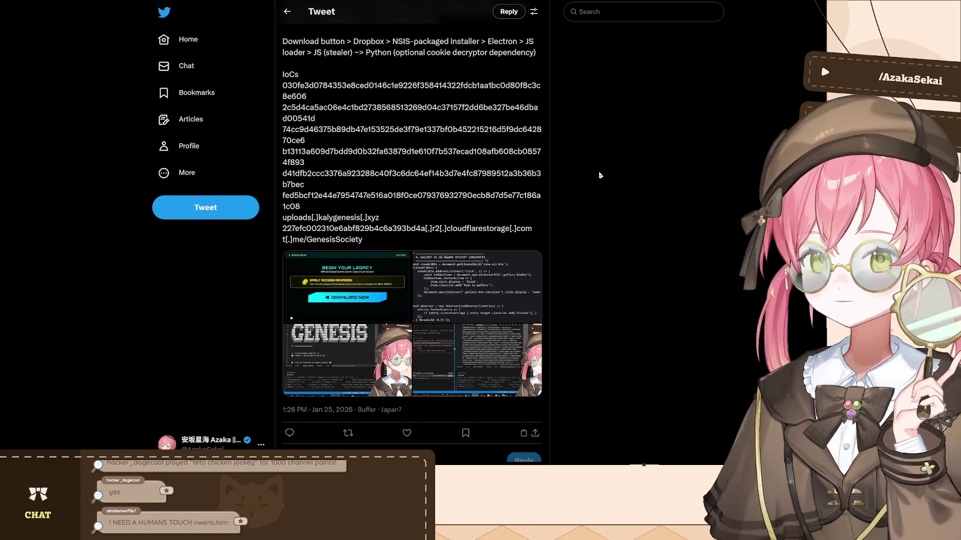
# Load the copied threads.com post link in a new browser tab.
pyautogui.hotkey('ctrl', 't')
pyautogui.hotkey('ctrl', 'v')
pyautogui.press('Return')
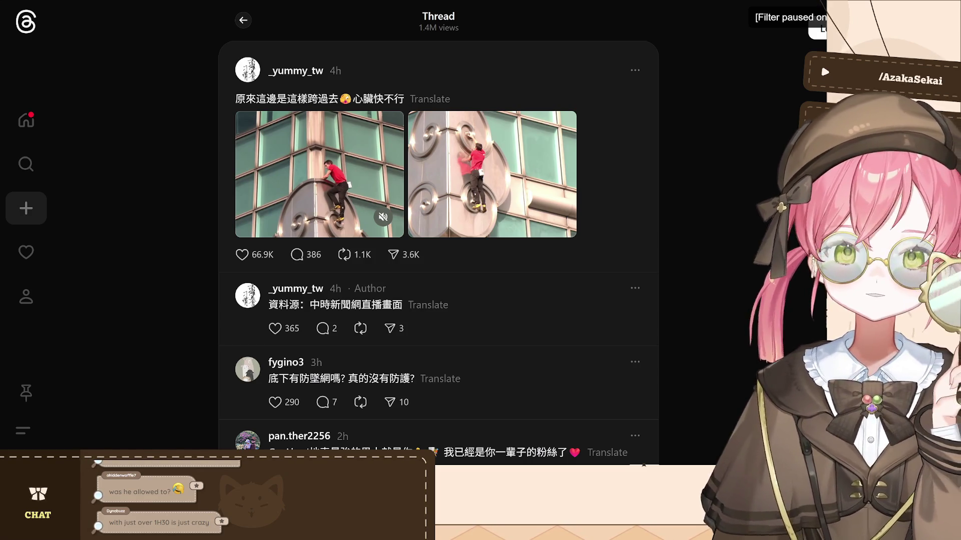
# Go back in the browser to another Taipei 101 climbing thread.
pyautogui.hotkey('alt', 'Left')
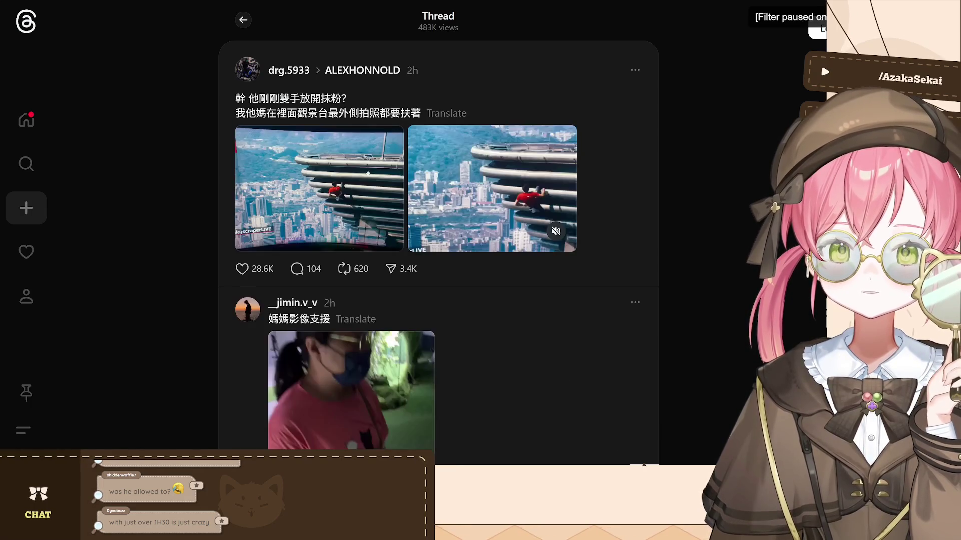
# Watch the first climbing clip full-screen, then return to the netflixtw thread.
pyautogui.click(375, 179)
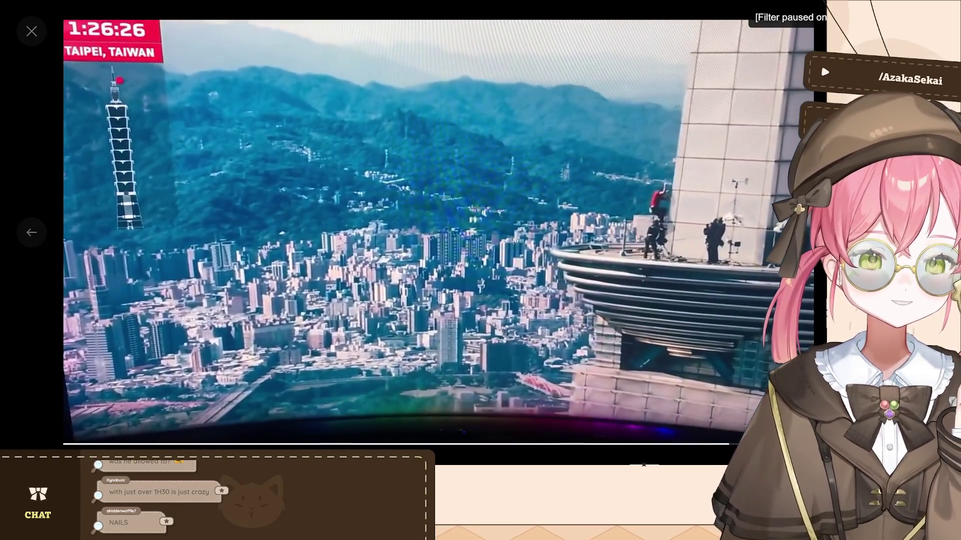
pyautogui.press('Escape')
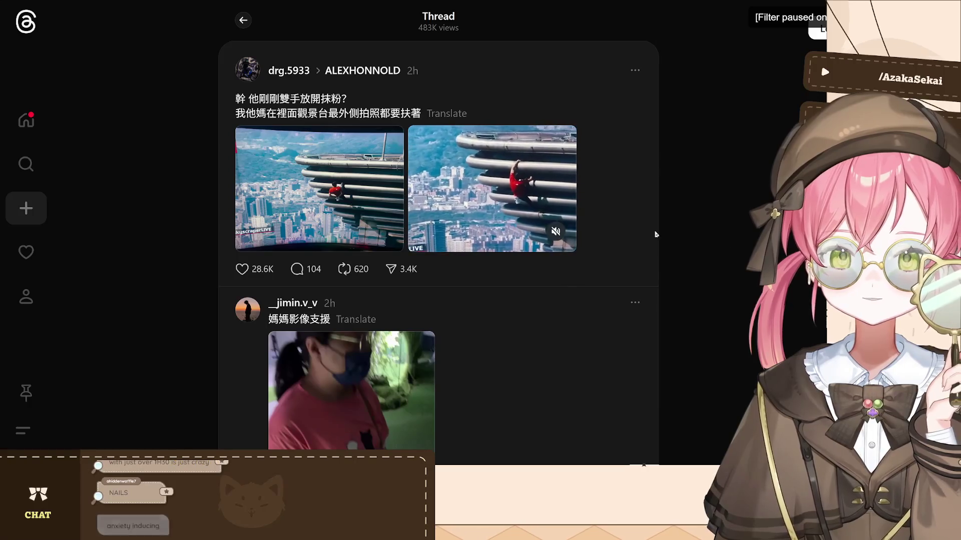
pyautogui.scroll(-3, 449, 154)
pyautogui.scroll(1, 384, 125)
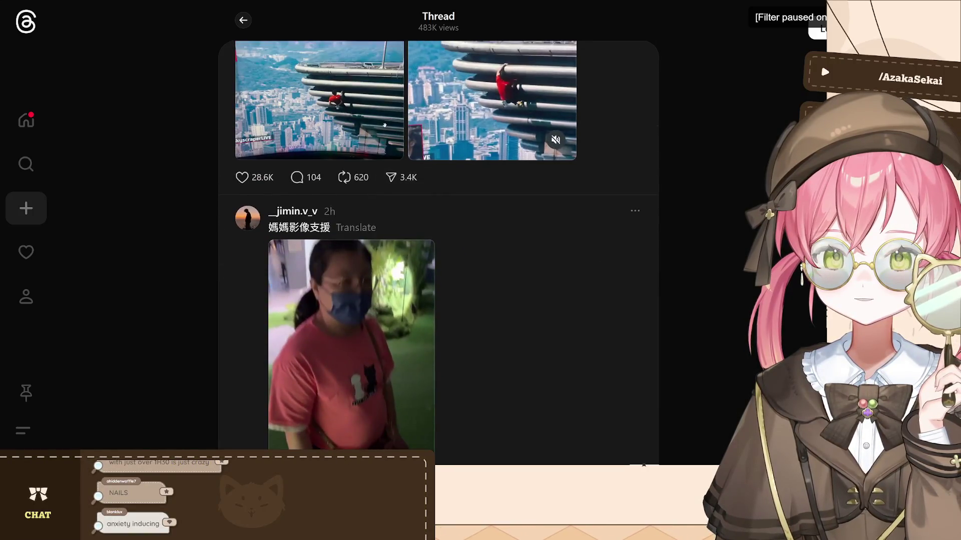
pyautogui.scroll(-9, 509, 174)
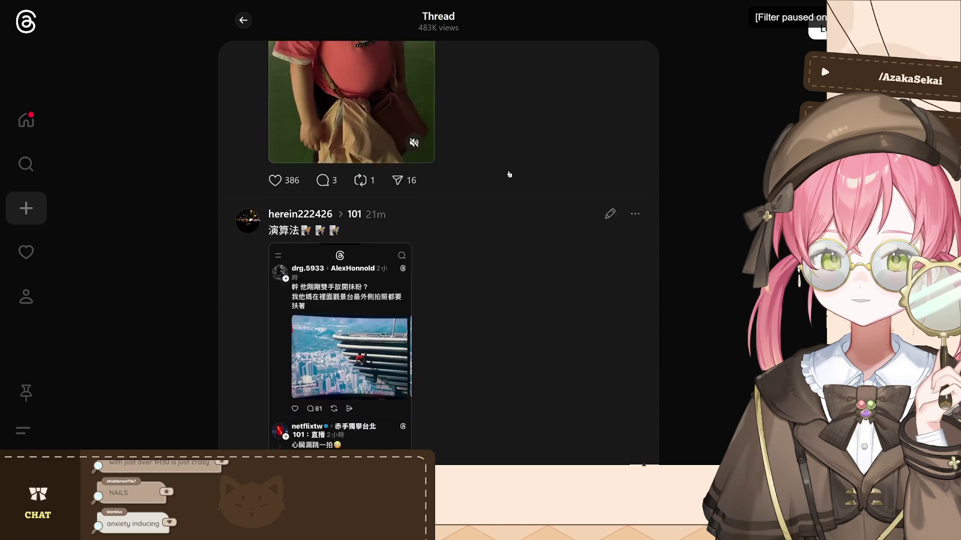
# Scroll through the replies under the netflixtw post and open the quoted netflix climbing thread.
pyautogui.scroll(-6, 510, 174)
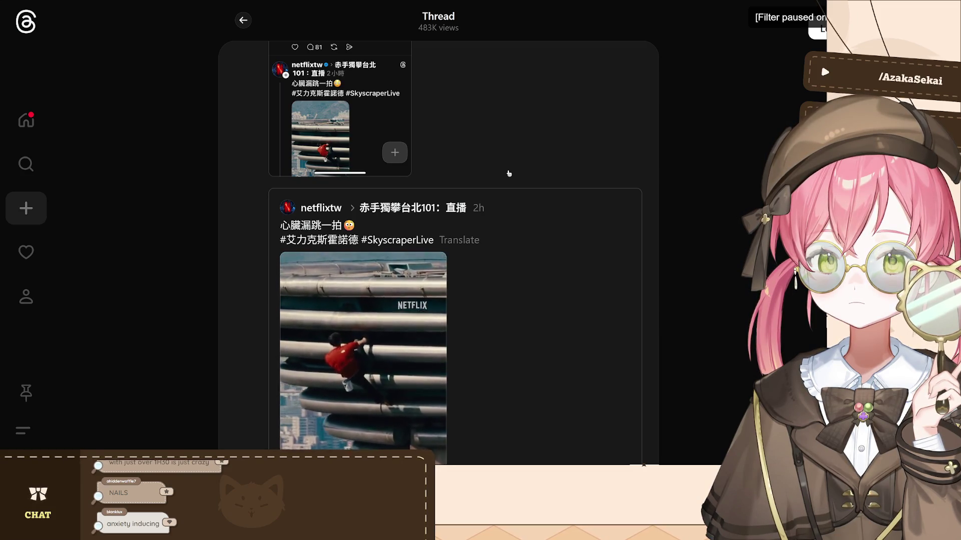
pyautogui.scroll(-1, 509, 174)
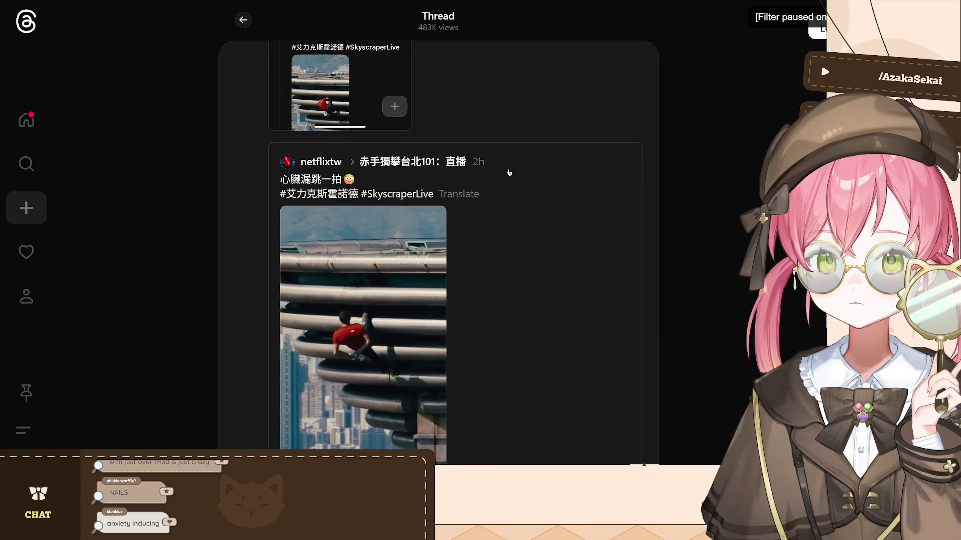
pyautogui.scroll(-1, 509, 173)
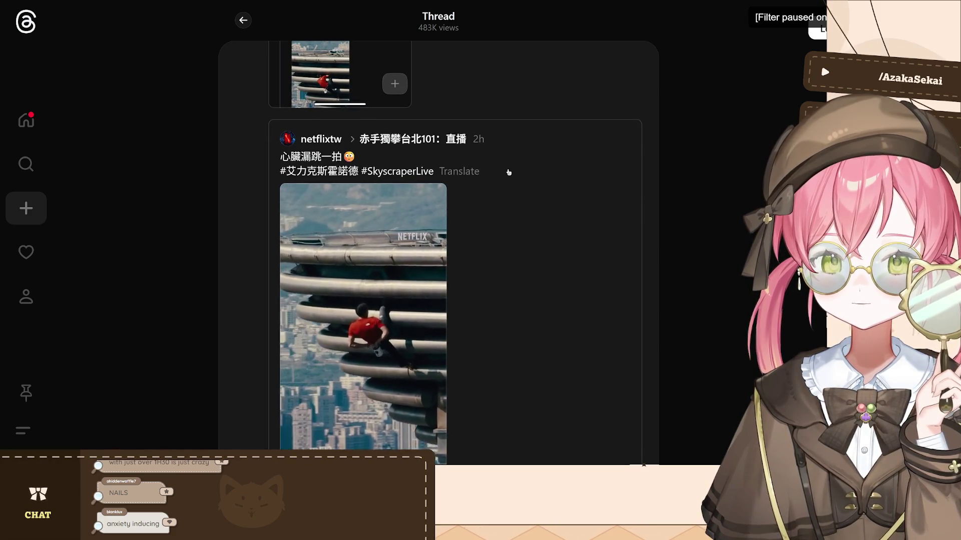
pyautogui.scroll(-1, 509, 172)
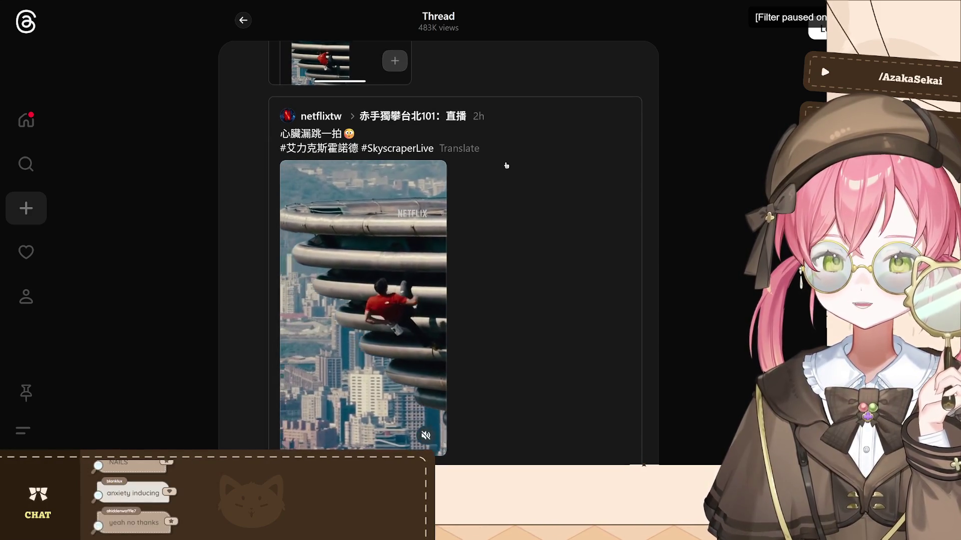
pyautogui.scroll(-1, 506, 163)
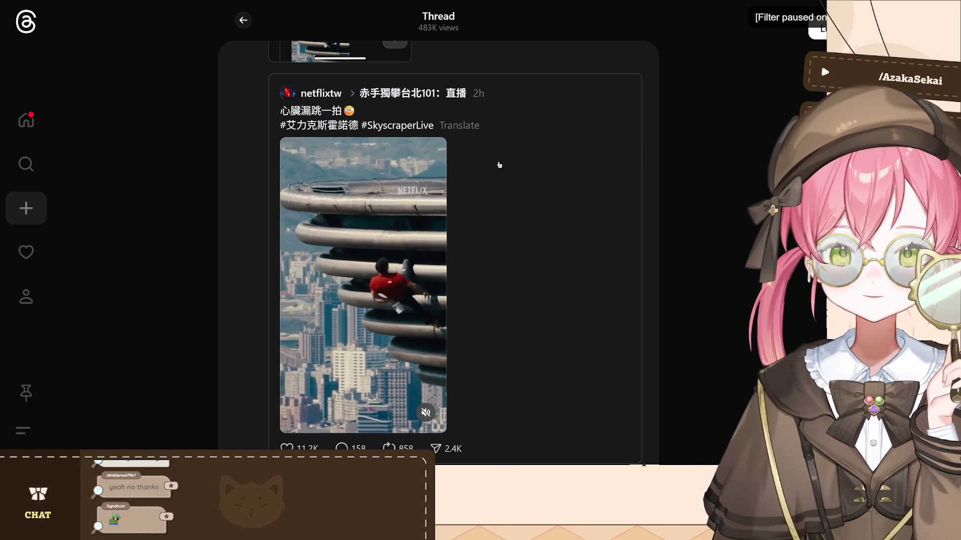
pyautogui.scroll(-1, 500, 163)
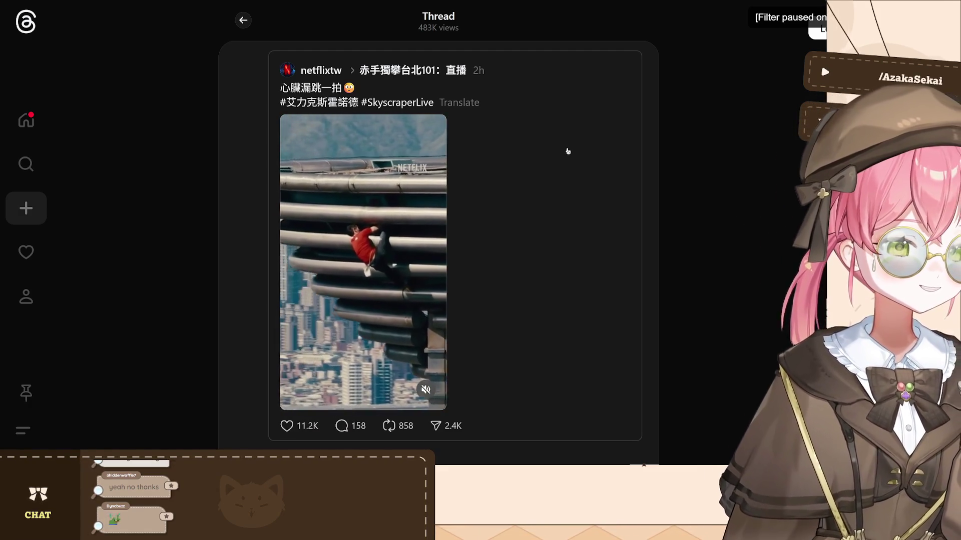
pyautogui.scroll(-5, 568, 150)
pyautogui.scroll(-3, 568, 147)
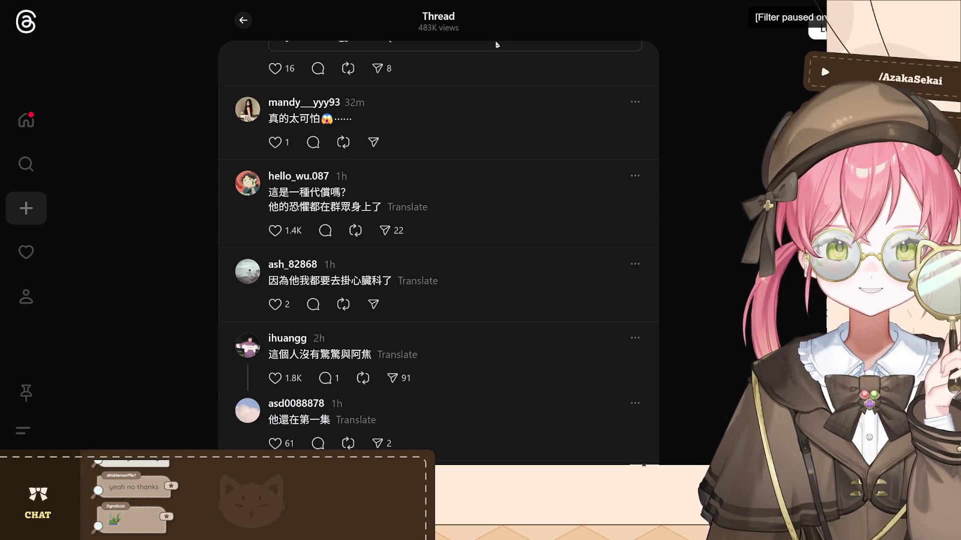
pyautogui.click(495, 42)
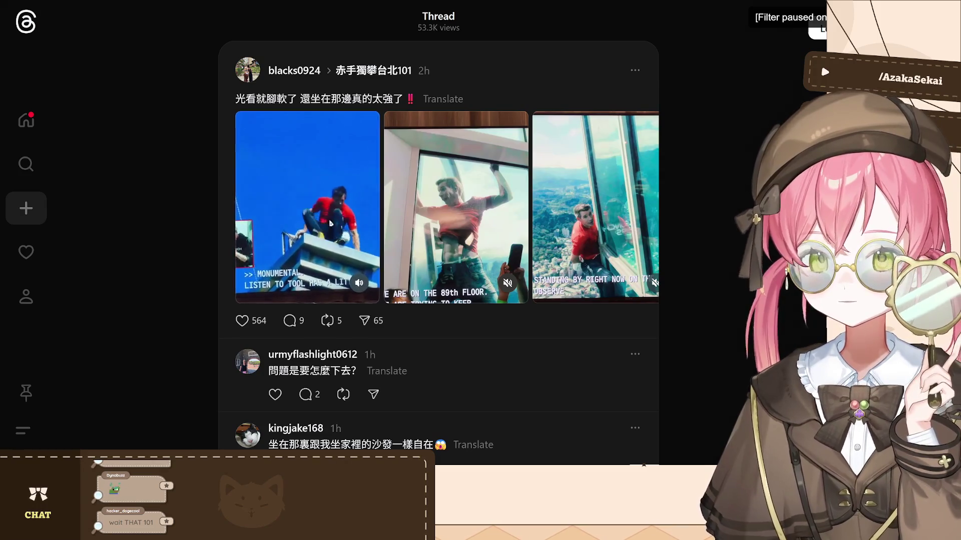
pyautogui.click(330, 264)
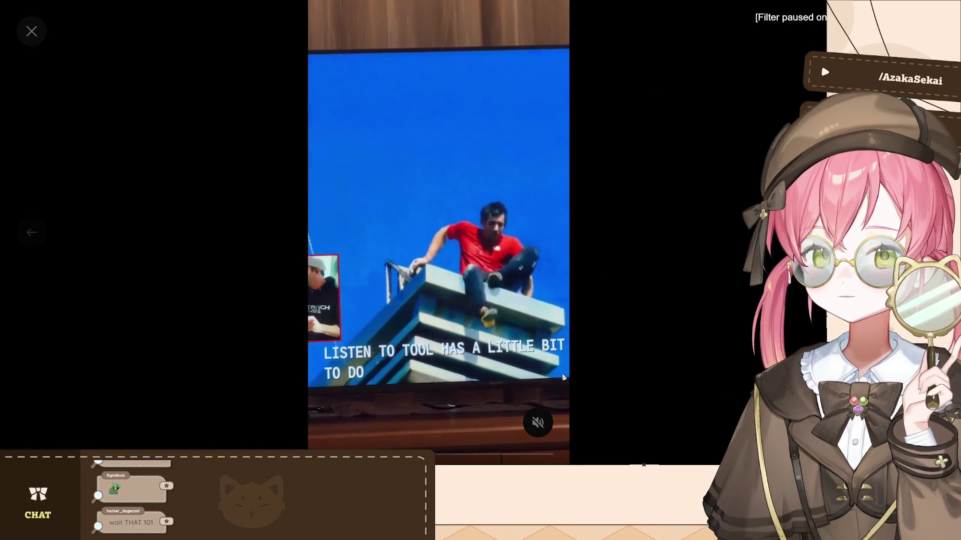
pyautogui.click(538, 423)
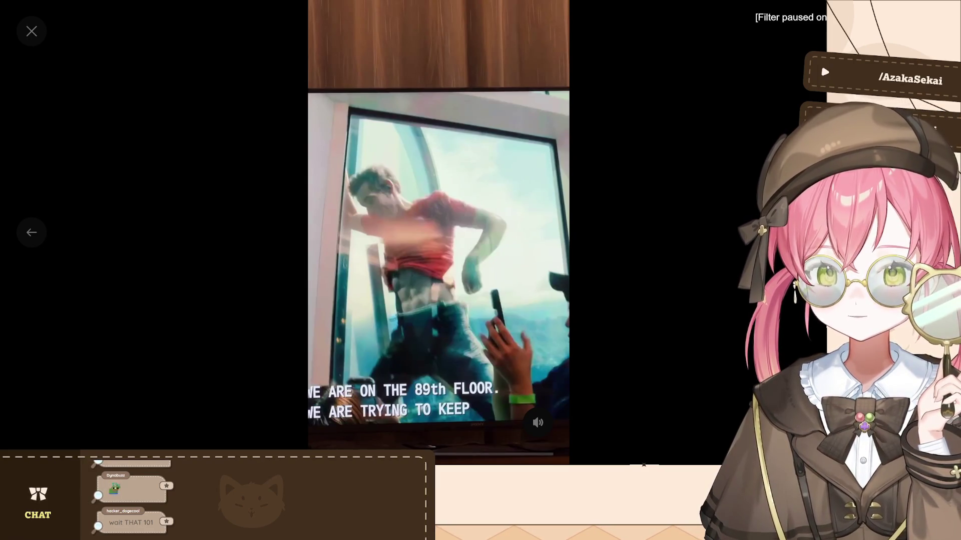
pyautogui.press('Escape')
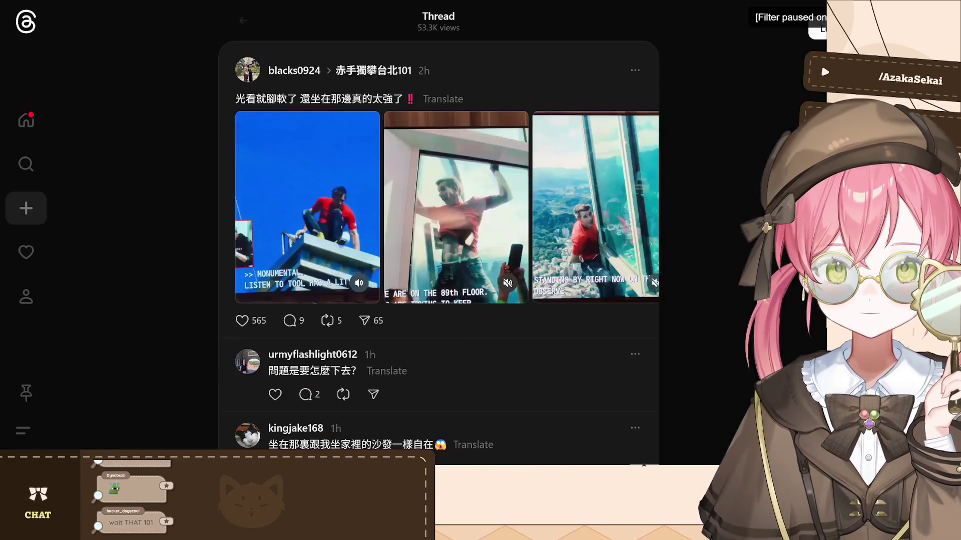
pyautogui.click(507, 282)
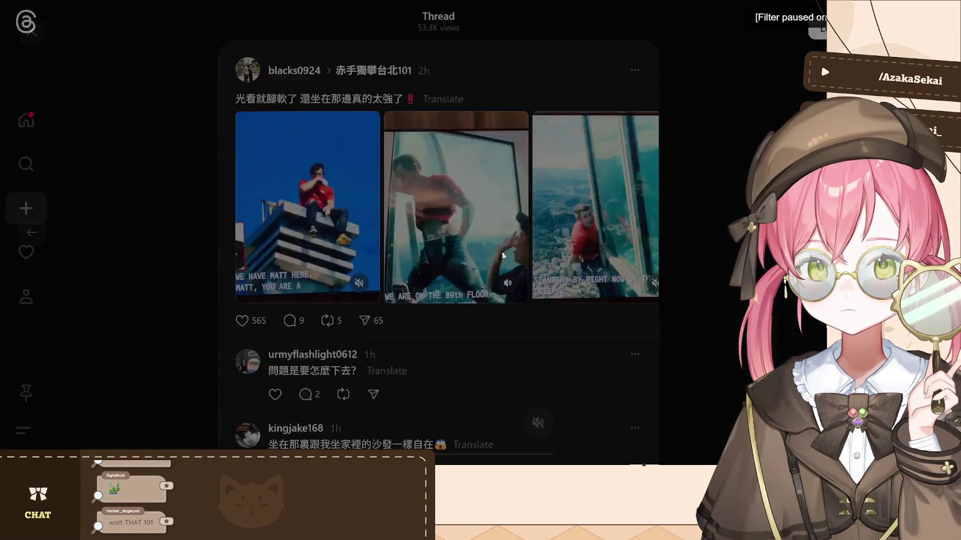
pyautogui.click(503, 272)
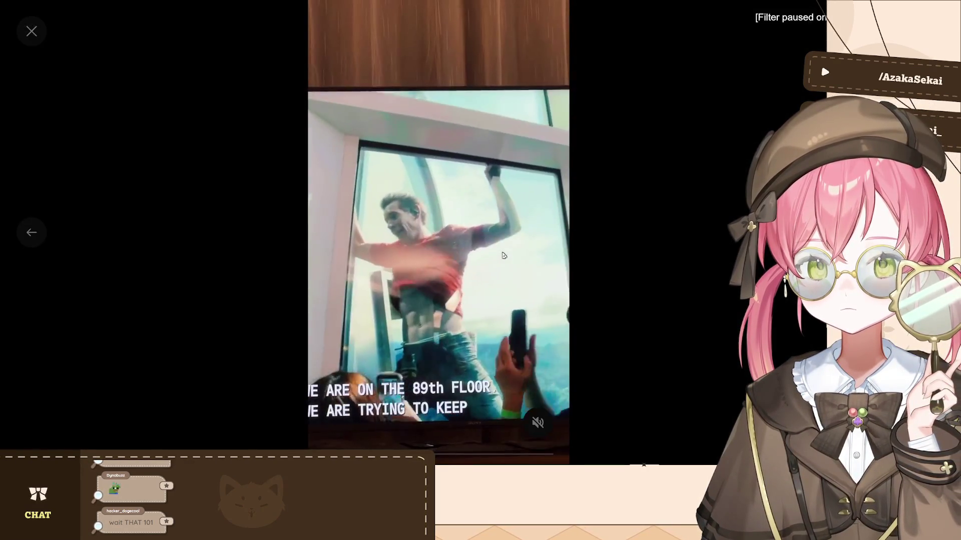
pyautogui.click(540, 426)
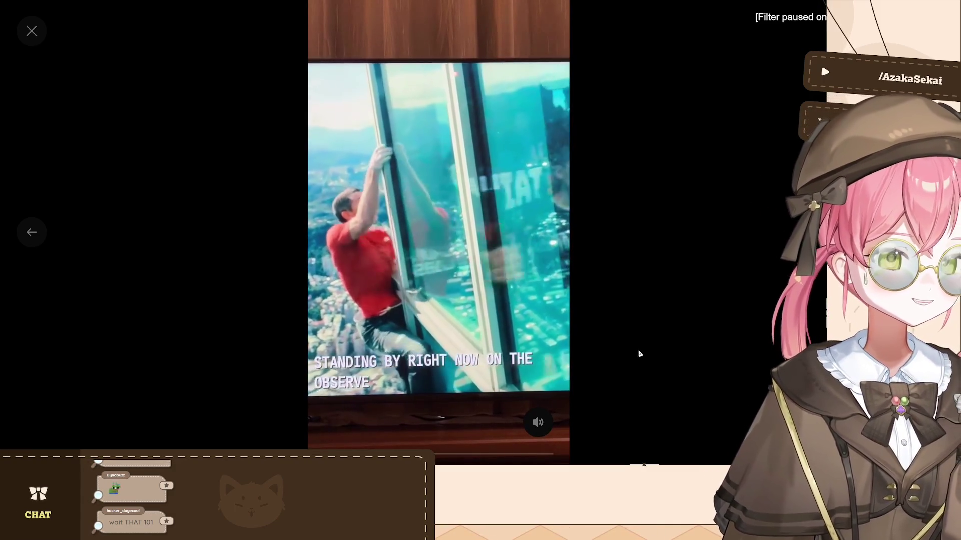
pyautogui.click(638, 351)
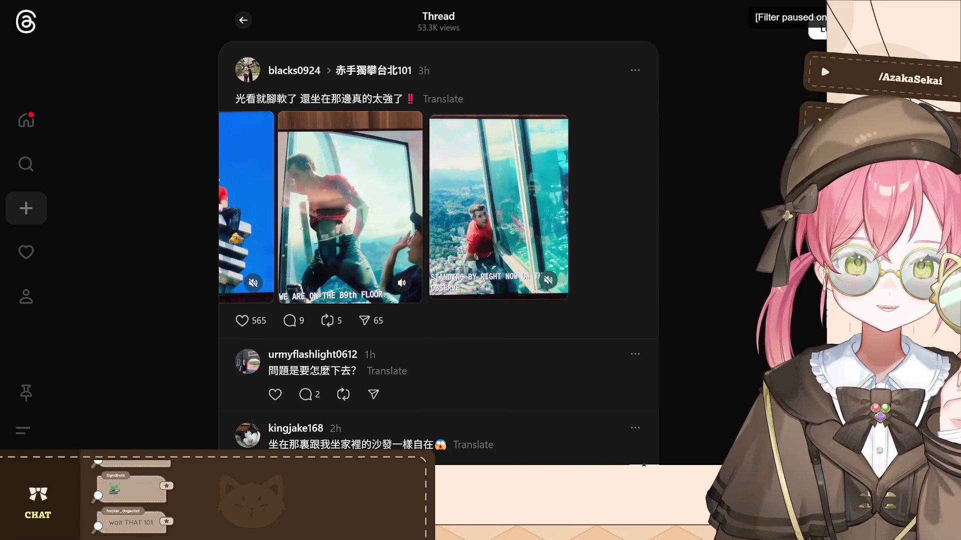
pyautogui.scroll(-1, 430, 200)
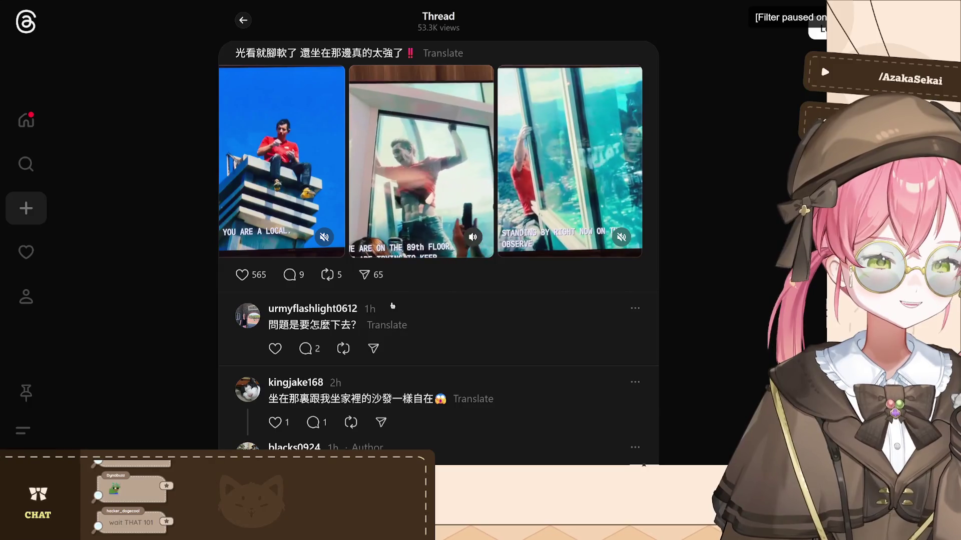
# Open the reply asking how he gets down, then return to the earlier climbing thread.
pyautogui.click(310, 323)
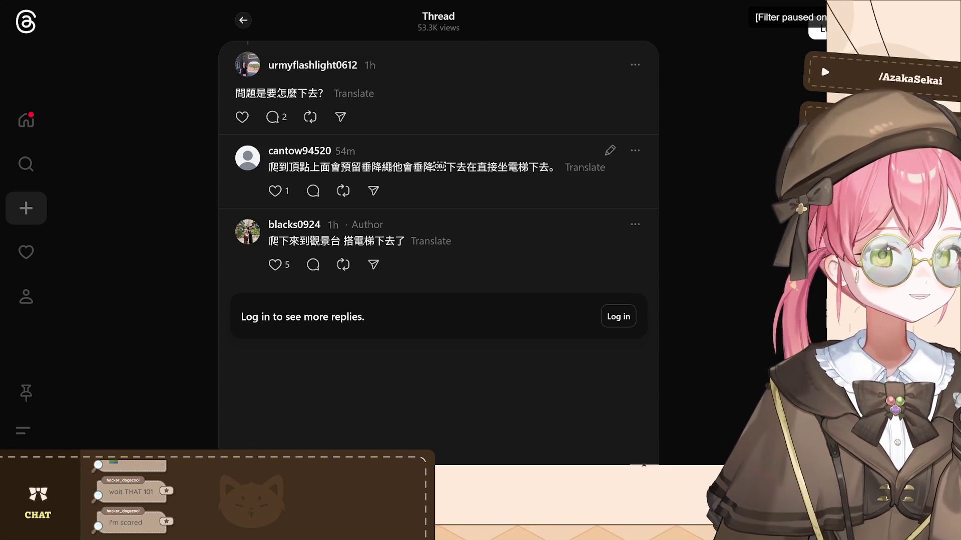
pyautogui.hotkey('alt', 'Left')
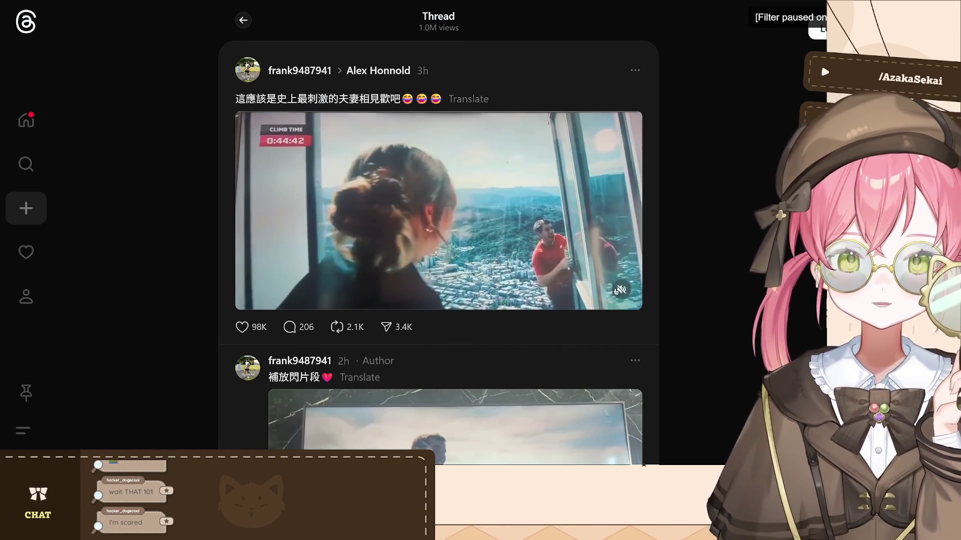
# Unmute and view the window-meeting video full size, then scroll to the author's follow-up clip.
pyautogui.click(621, 290)
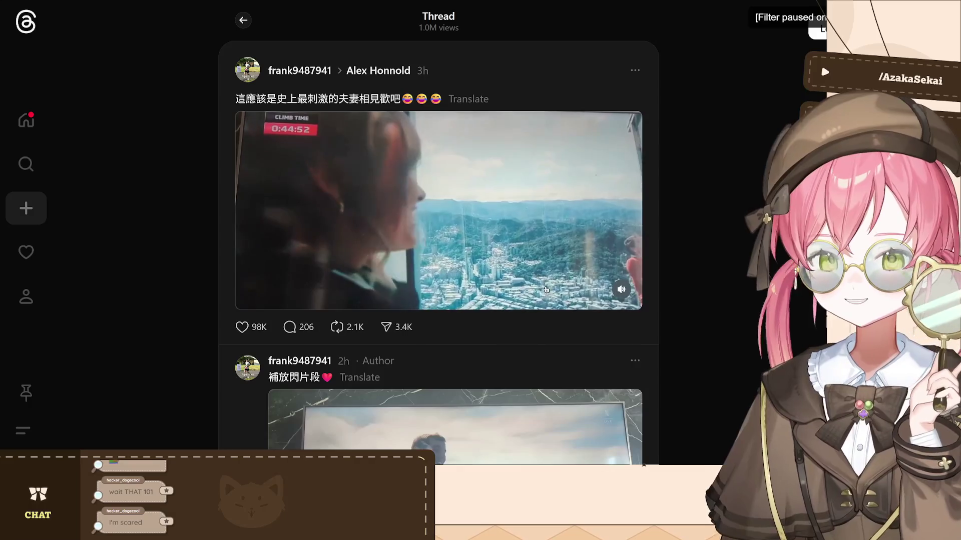
pyautogui.click(567, 253)
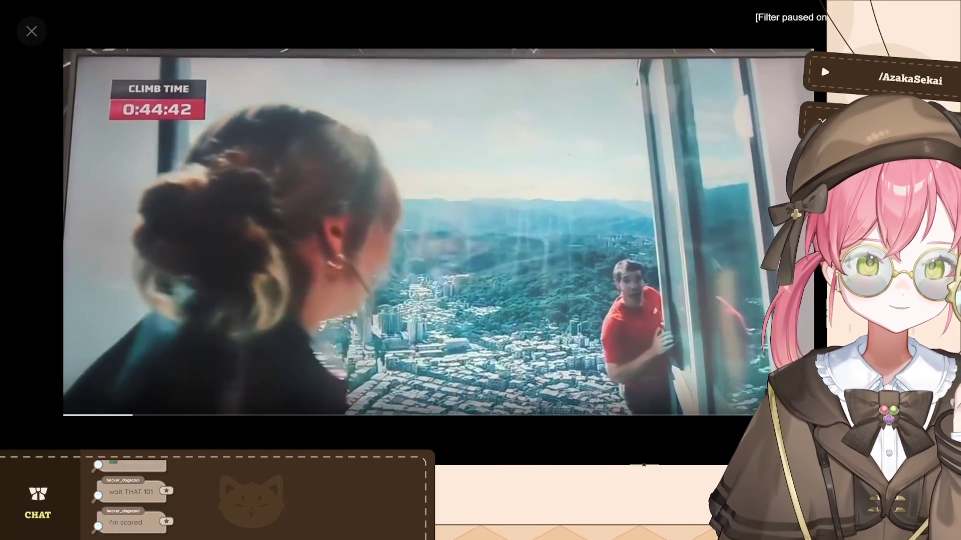
pyautogui.press('Escape')
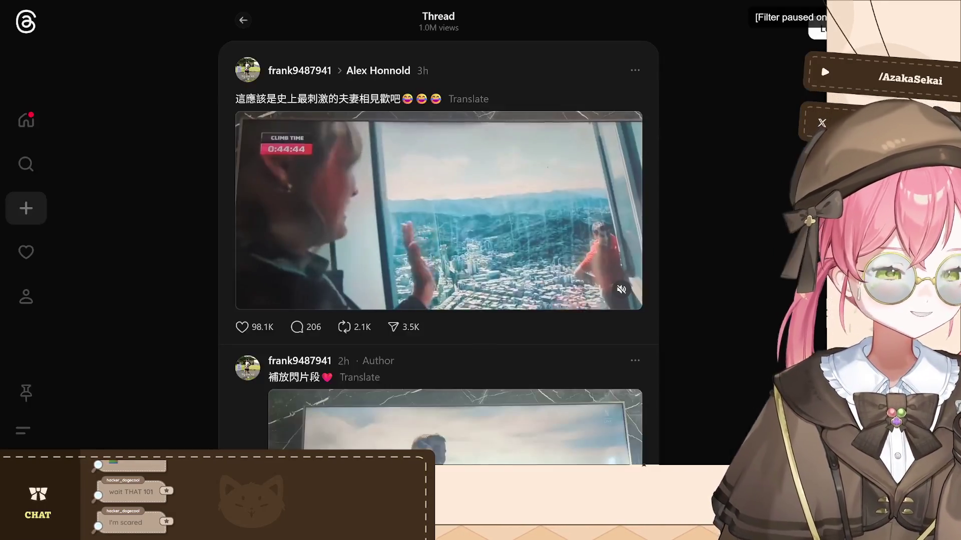
pyautogui.scroll(-2, 822, 313)
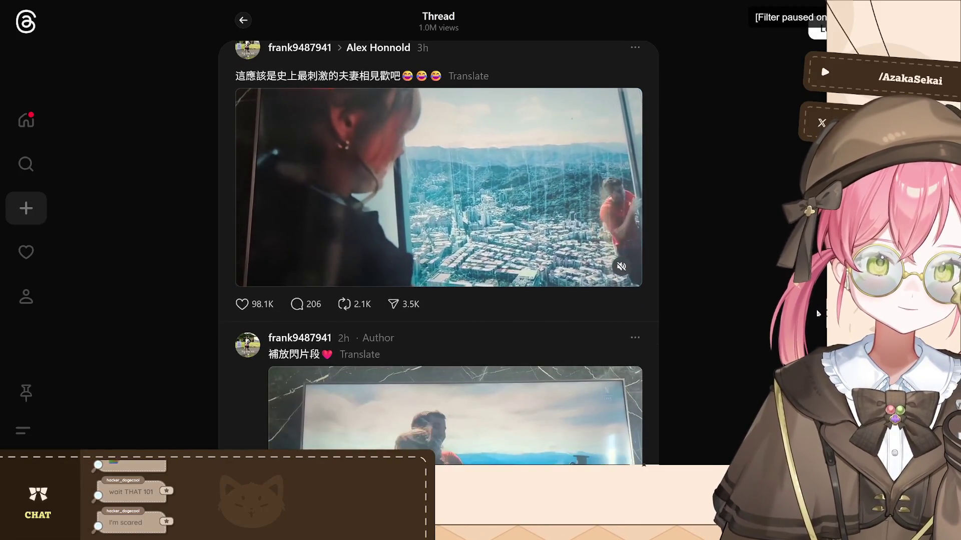
pyautogui.scroll(-1, 826, 313)
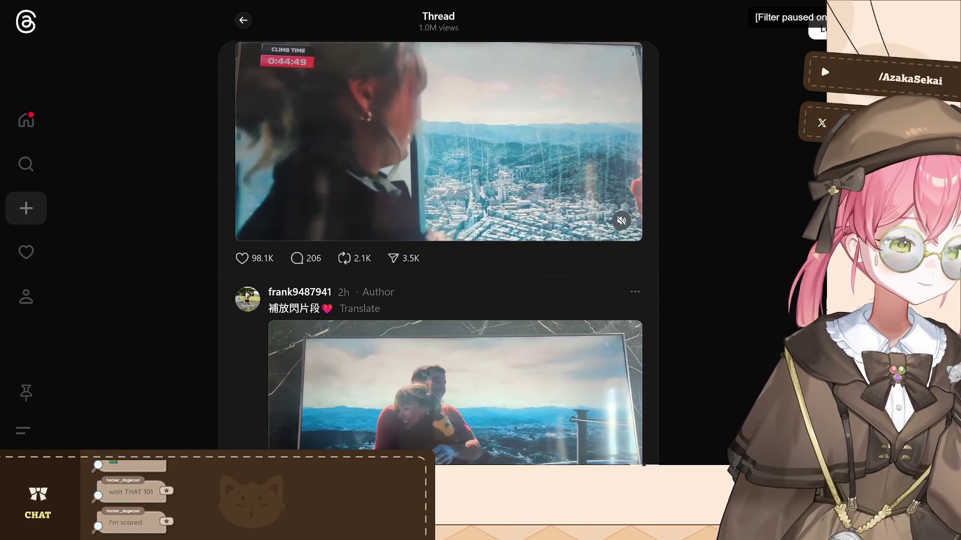
pyautogui.scroll(-2, 438, 250)
pyautogui.scroll(-3, 438, 250)
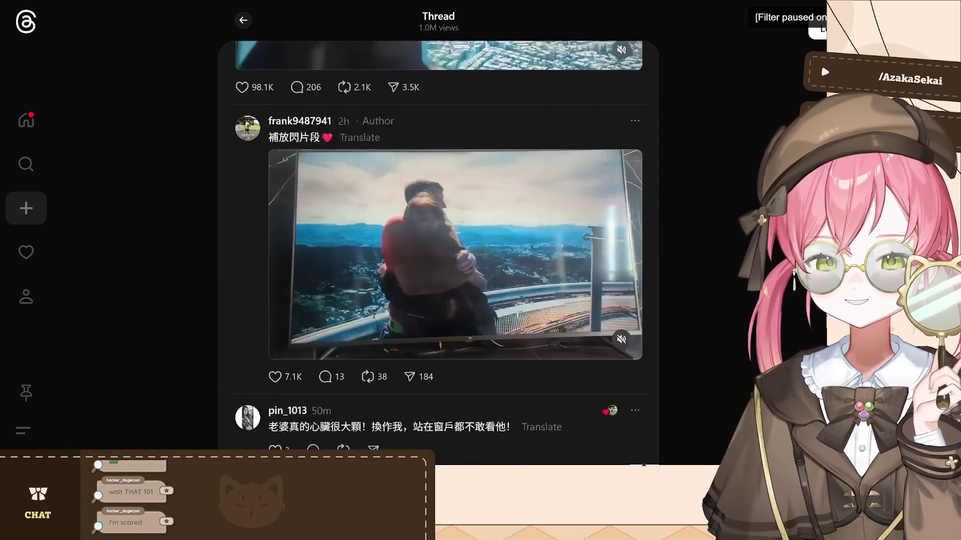